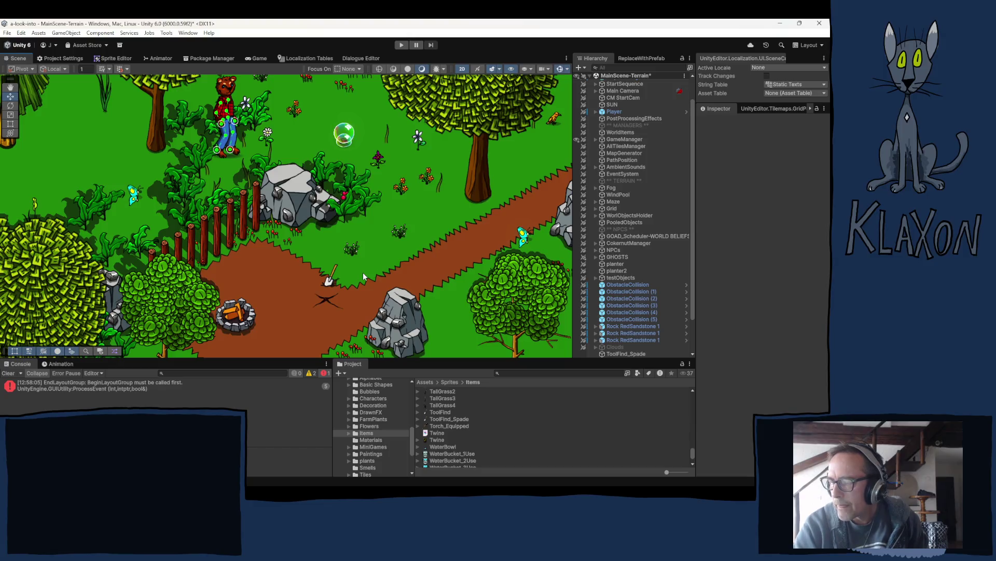
Step: Move the spade sprite slightly up and to the right along the dirt path
{"action": "left_click", "coordinate": [334, 281]}
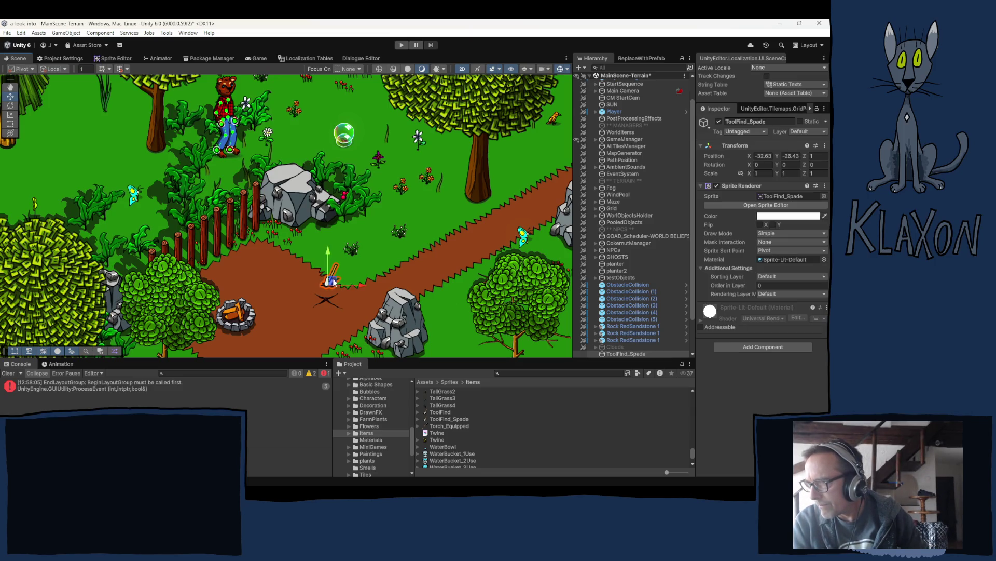
{"action": "left_click_drag", "start_coordinate": [335, 281], "coordinate": [351, 269]}
{"action": "left_click", "coordinate": [378, 289]}
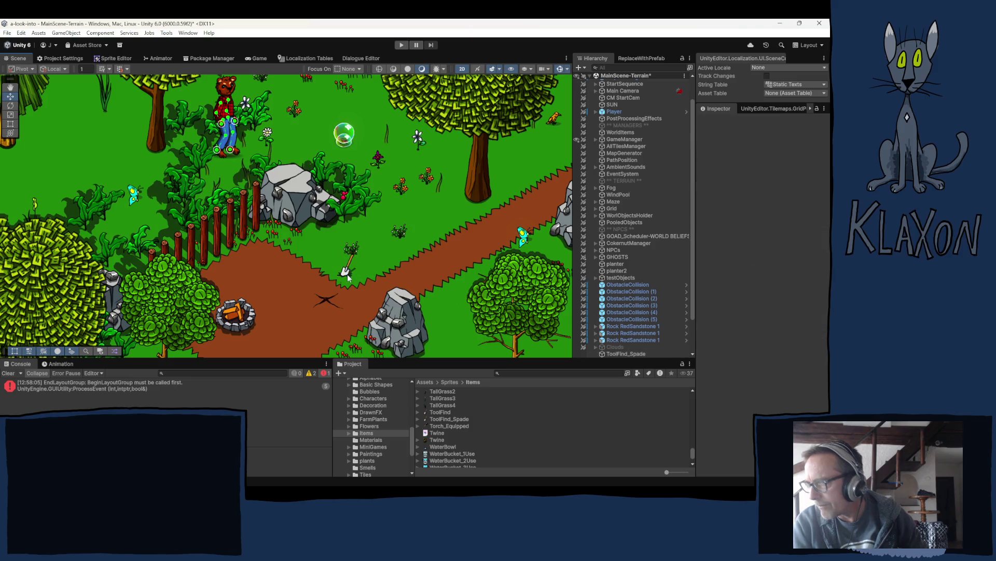
Step: Select the TinyWhites flower beside the spade to inspect it, then deselect it
{"action": "scroll", "coordinate": [619, 284], "scroll_direction": "down", "scroll_amount": 3}
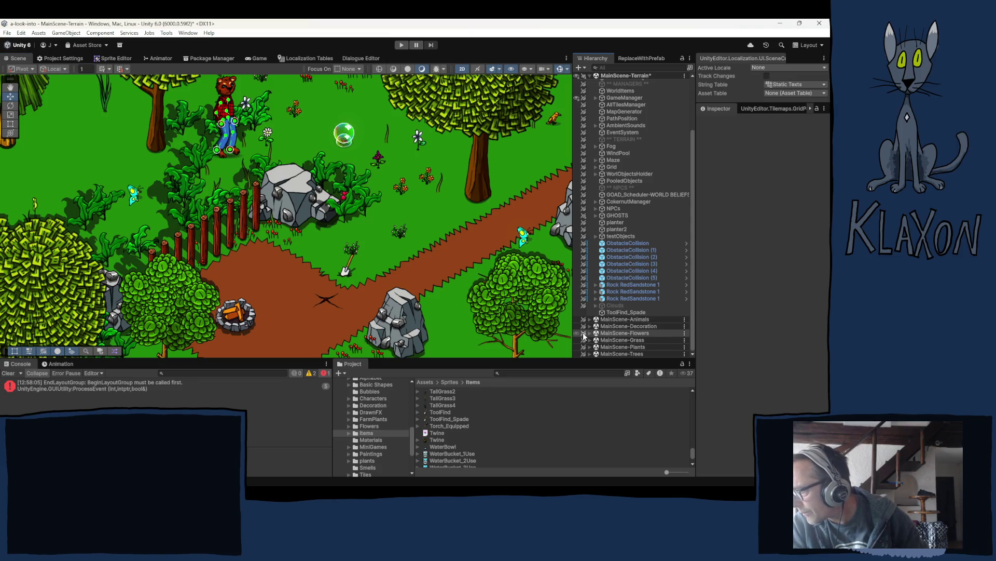
{"action": "left_click", "coordinate": [354, 248]}
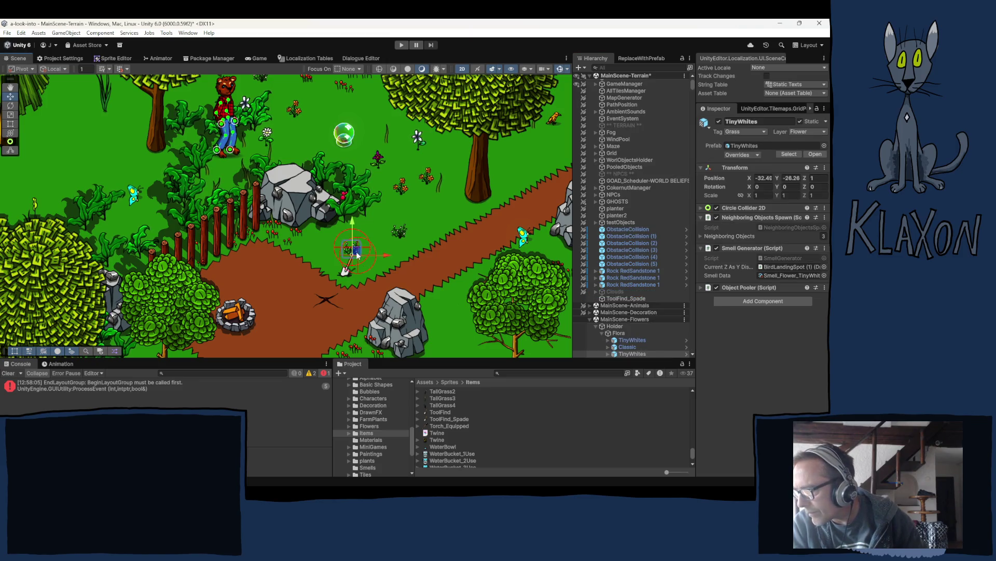
{"action": "left_click", "coordinate": [421, 269]}
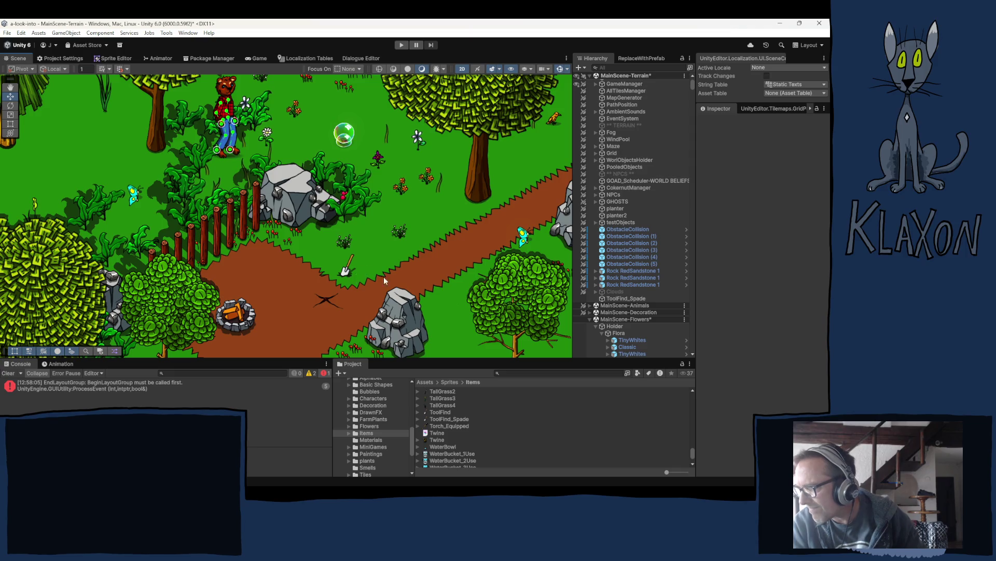
{"action": "left_click", "coordinate": [355, 271]}
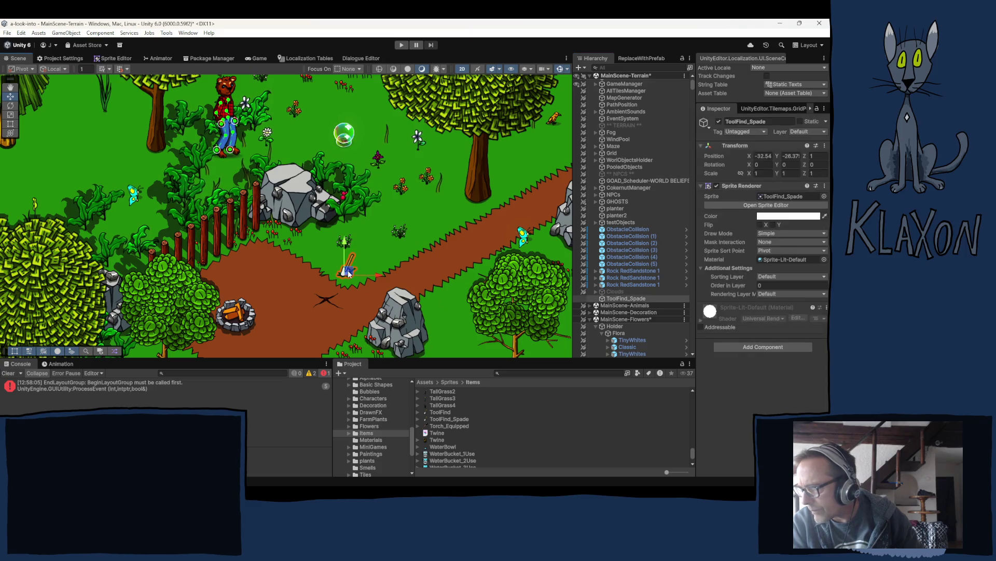
{"action": "left_click", "coordinate": [408, 265]}
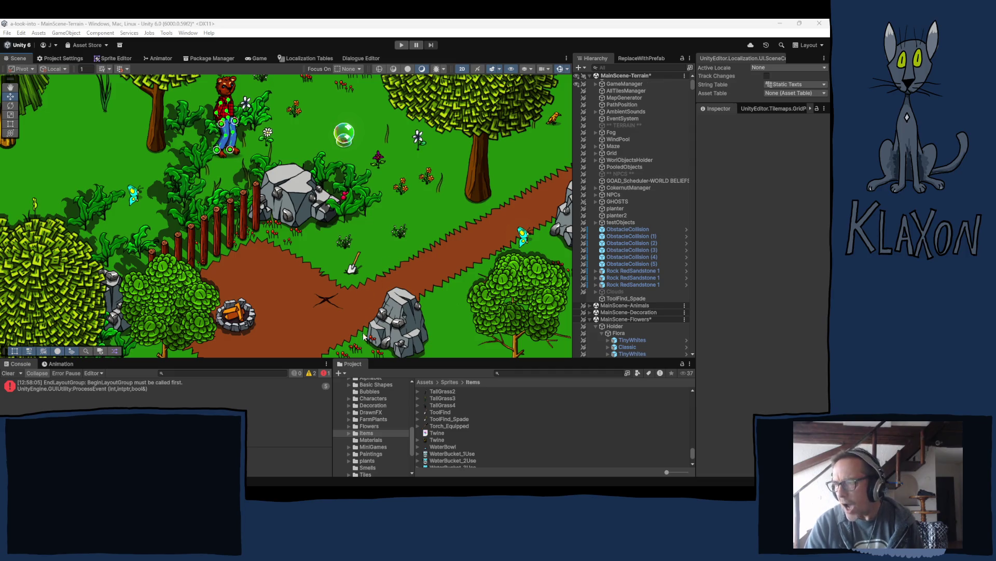
Step: Save the MainScene-Flowers scene, then select ToolFind_Spade in the Hierarchy
{"action": "left_click", "coordinate": [622, 319]}
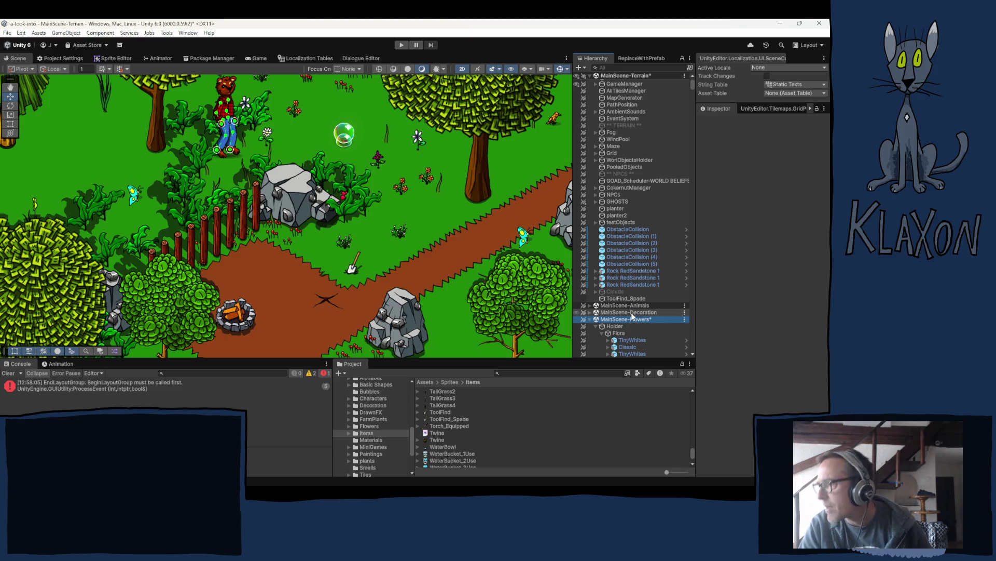
{"action": "left_click", "coordinate": [734, 302]}
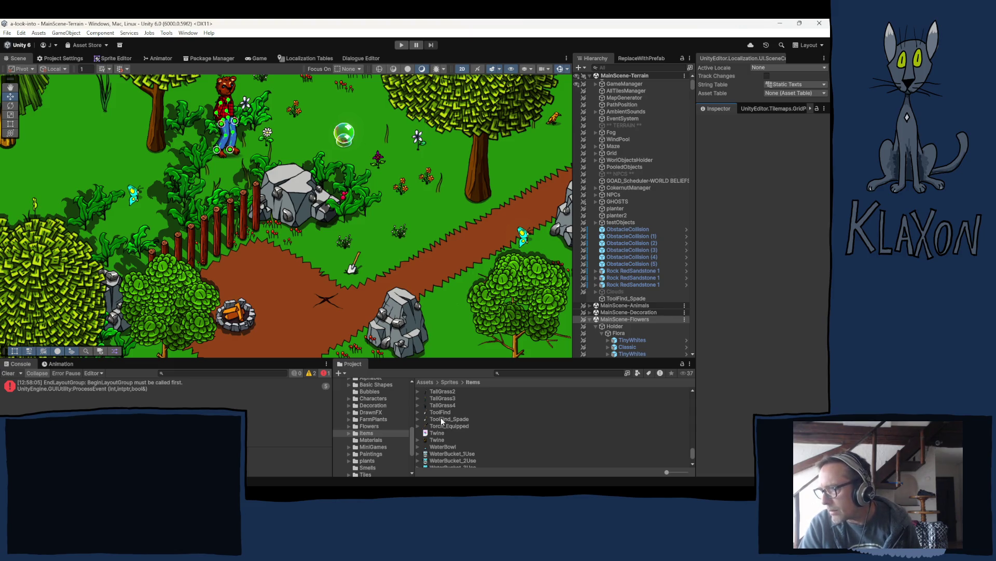
{"action": "left_click", "coordinate": [621, 299]}
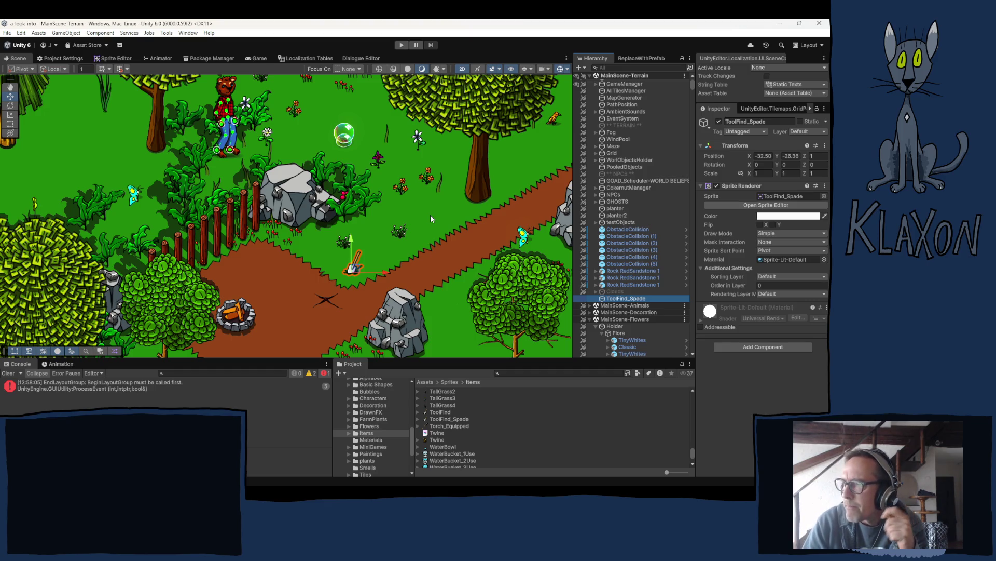
{"action": "right_click", "coordinate": [400, 269]}
{"action": "left_click", "coordinate": [389, 197]}
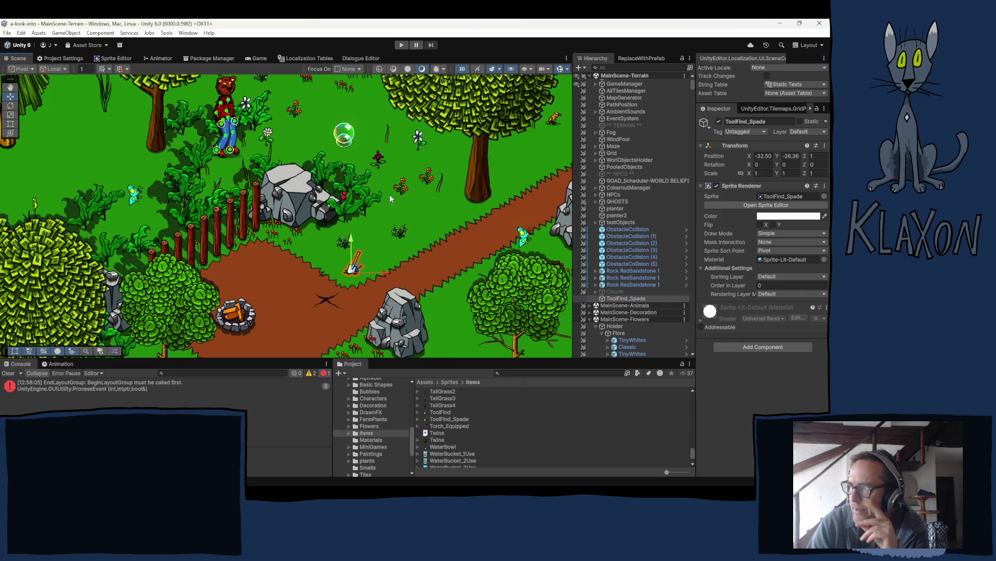
{"action": "left_click", "coordinate": [388, 204]}
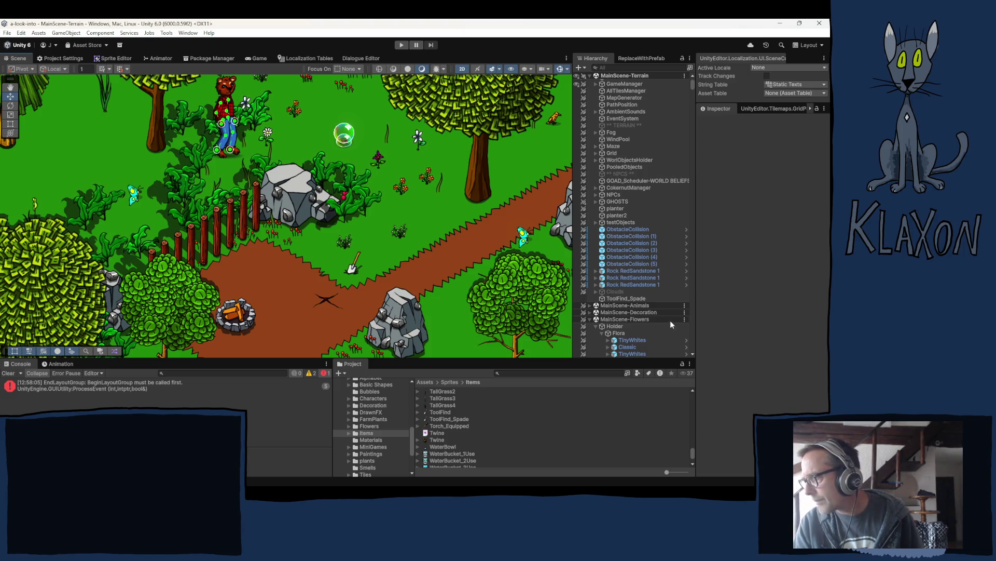
{"action": "left_click", "coordinate": [643, 298]}
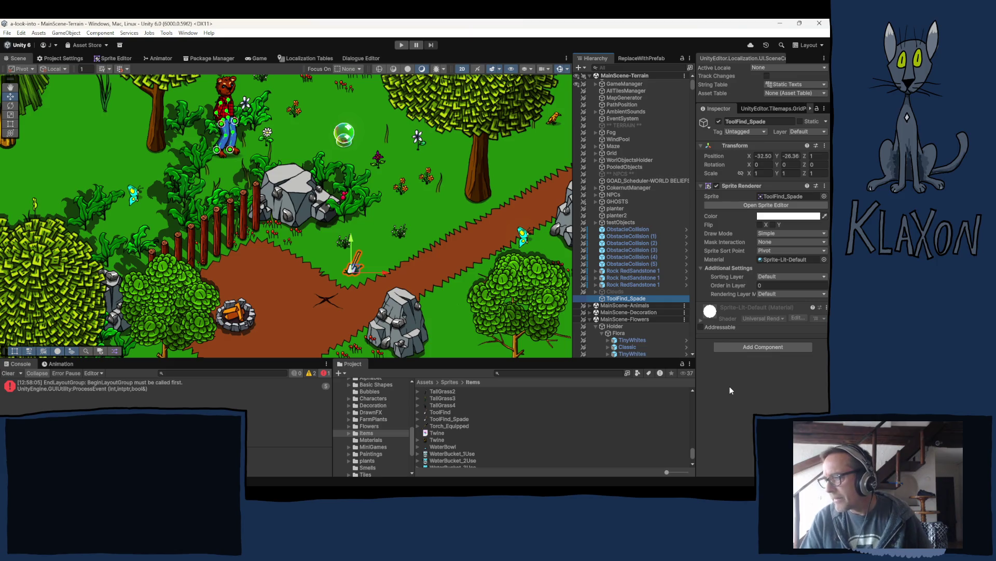
Step: Zoom the Scene view in close on the spade at the dirt path's edge
{"action": "scroll", "coordinate": [494, 432], "scroll_direction": "down", "scroll_amount": 3}
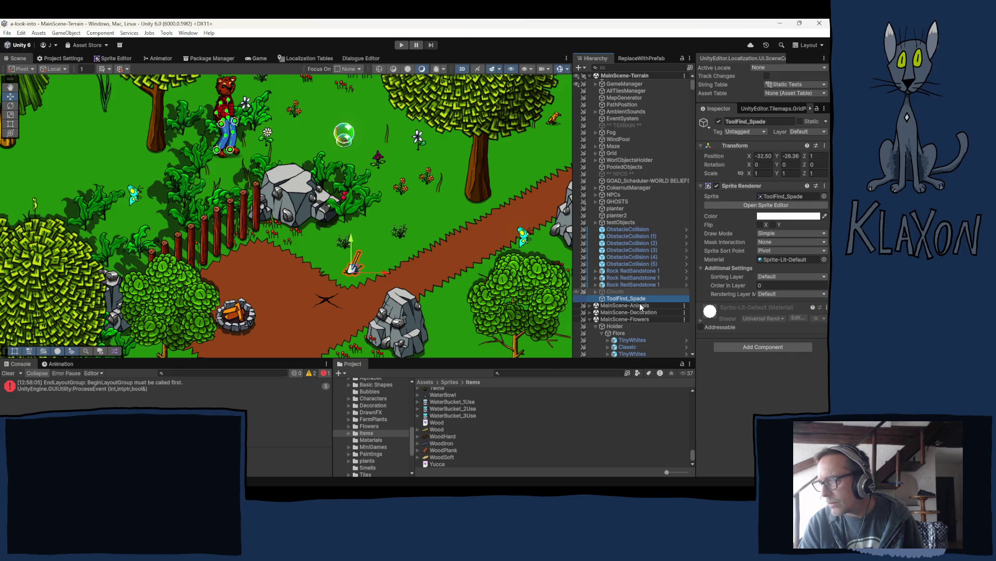
{"action": "scroll", "coordinate": [636, 322], "scroll_direction": "up", "scroll_amount": 1}
{"action": "scroll", "coordinate": [466, 432], "scroll_direction": "up", "scroll_amount": 3}
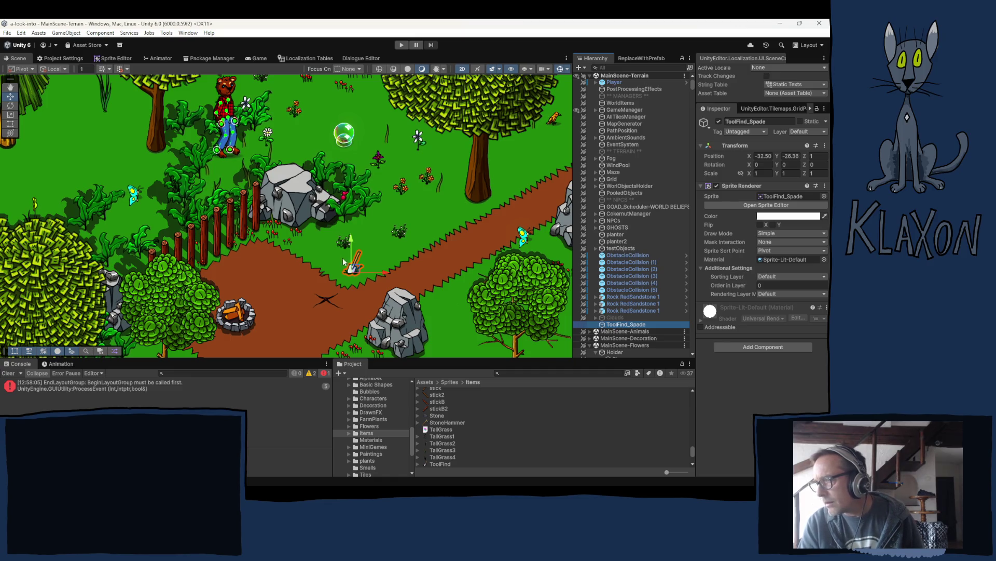
{"action": "scroll", "coordinate": [346, 273], "scroll_direction": "up", "scroll_amount": 2}
{"action": "scroll", "coordinate": [392, 265], "scroll_direction": "up", "scroll_amount": 2}
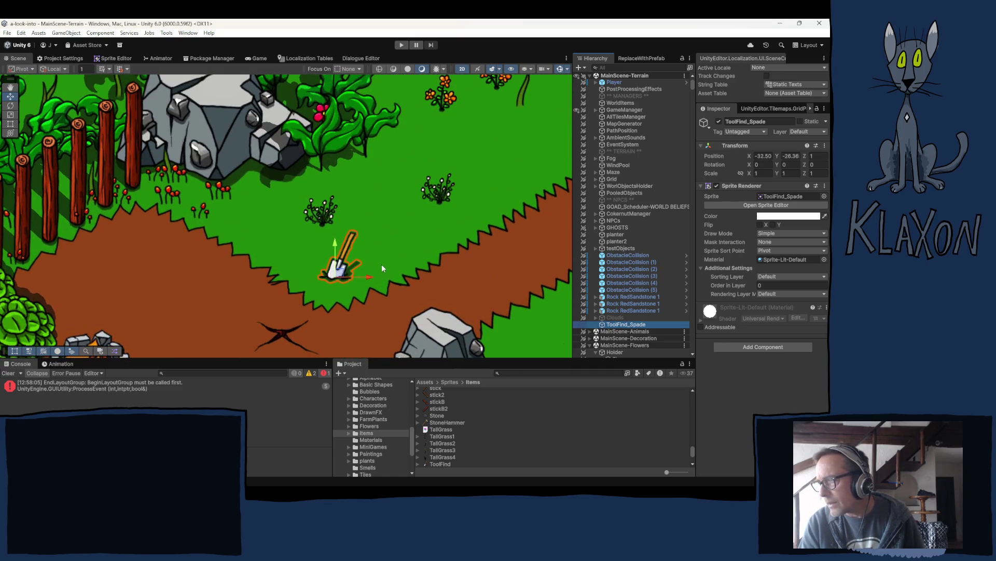
{"action": "scroll", "coordinate": [353, 240], "scroll_direction": "up", "scroll_amount": 3}
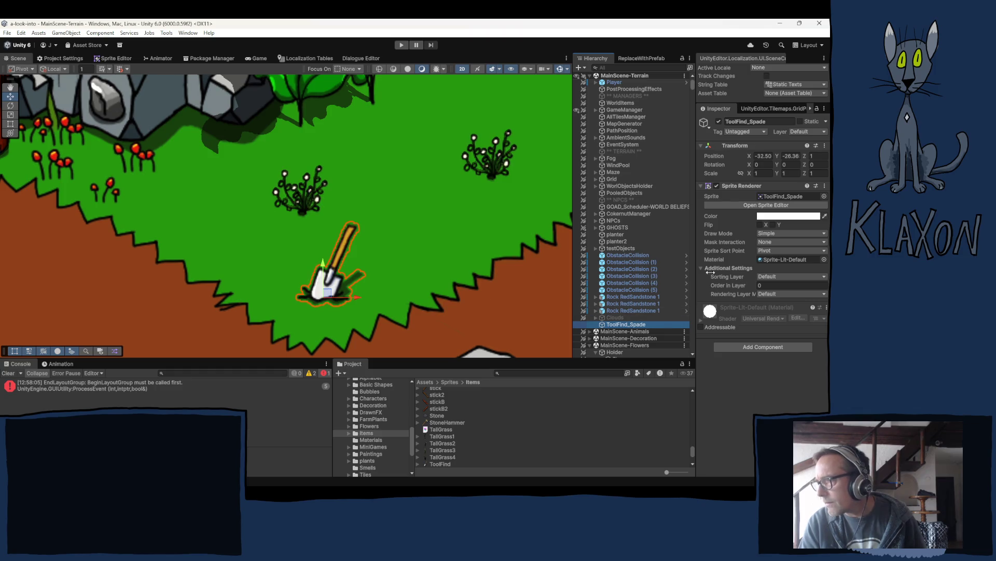
Step: Add a Circle Collider 2D component to the ToolFind_Spade object
{"action": "left_click", "coordinate": [758, 346]}
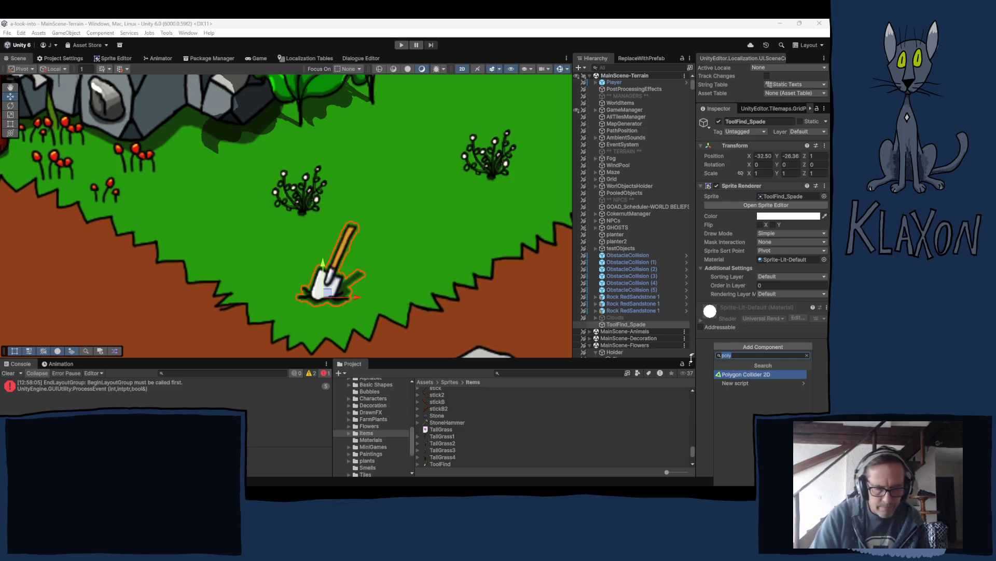
{"action": "type", "text": "cir"}
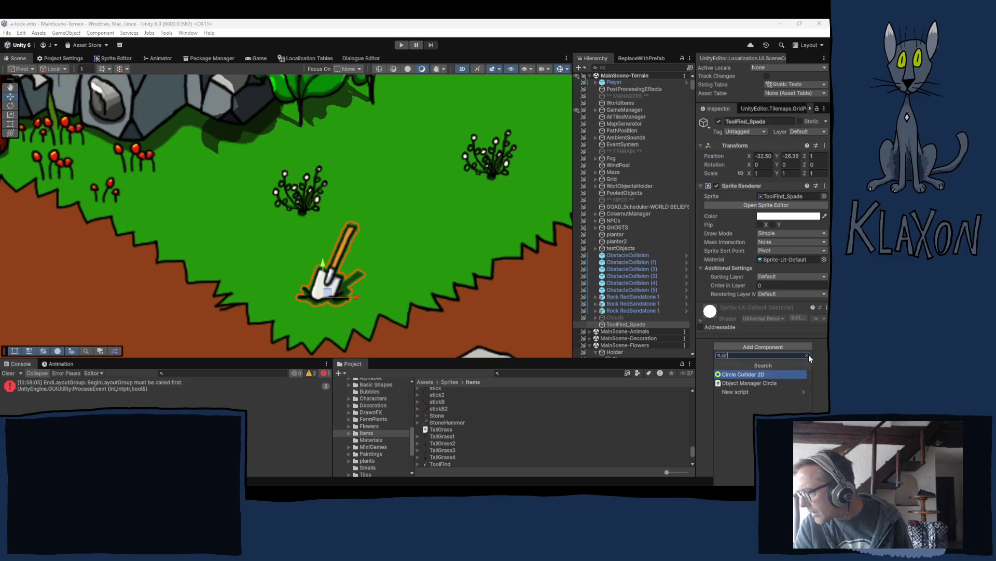
{"action": "left_click", "coordinate": [738, 373]}
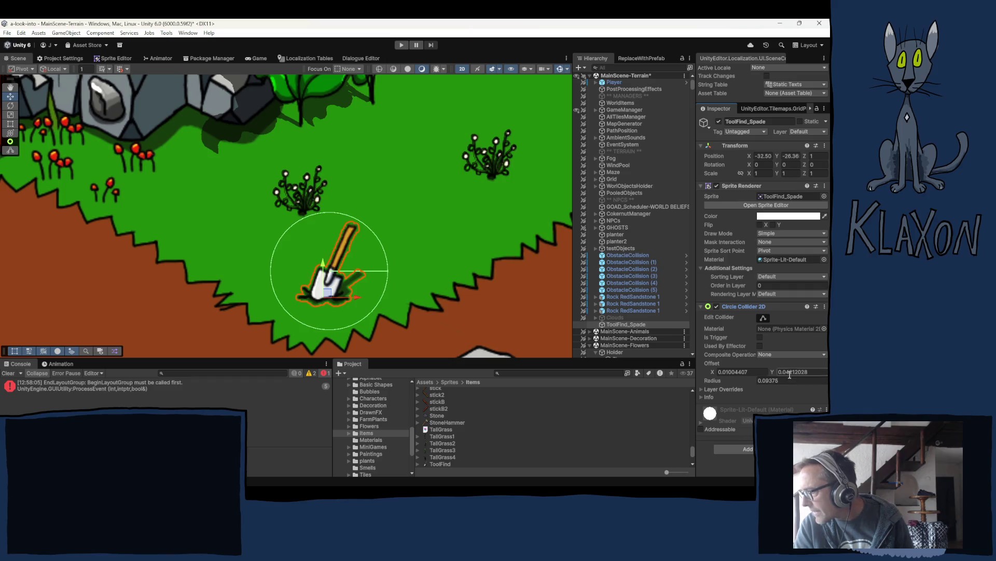
Step: Set the collider's radius to 0.05 with offset X 0 and Y 0.02
{"action": "left_click", "coordinate": [753, 369]}
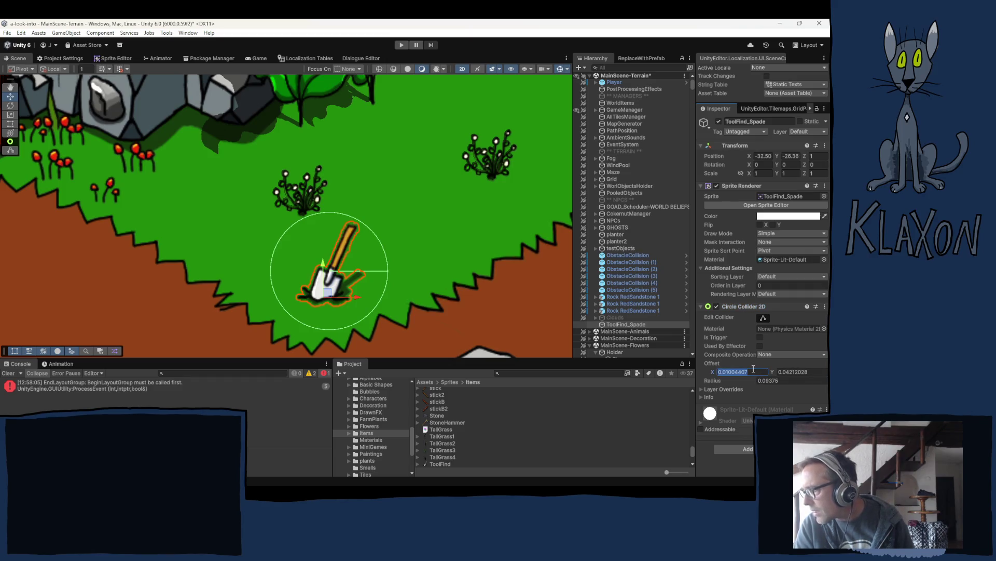
{"action": "type", "text": "0"}
{"action": "left_click", "coordinate": [782, 372]}
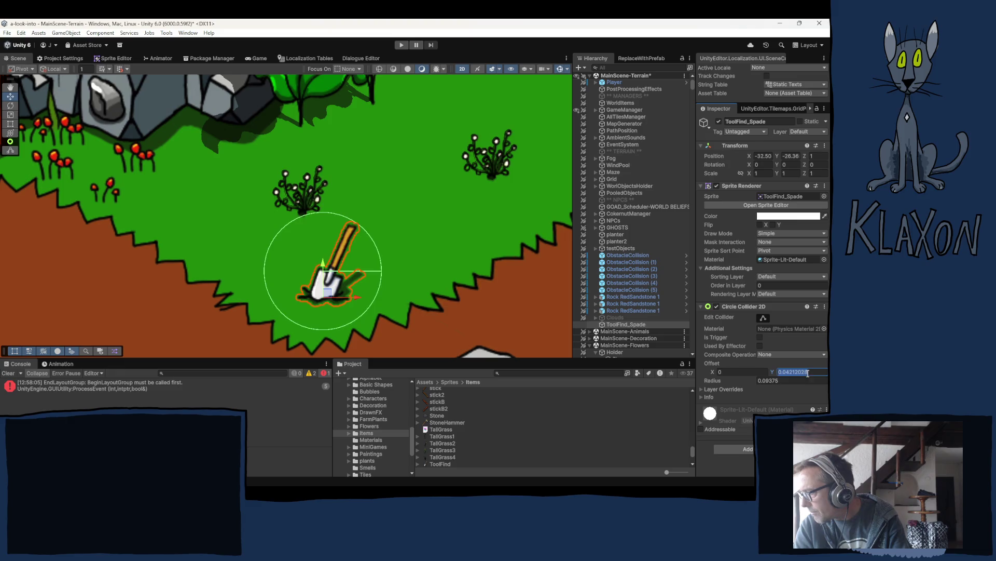
{"action": "type", "text": "0"}
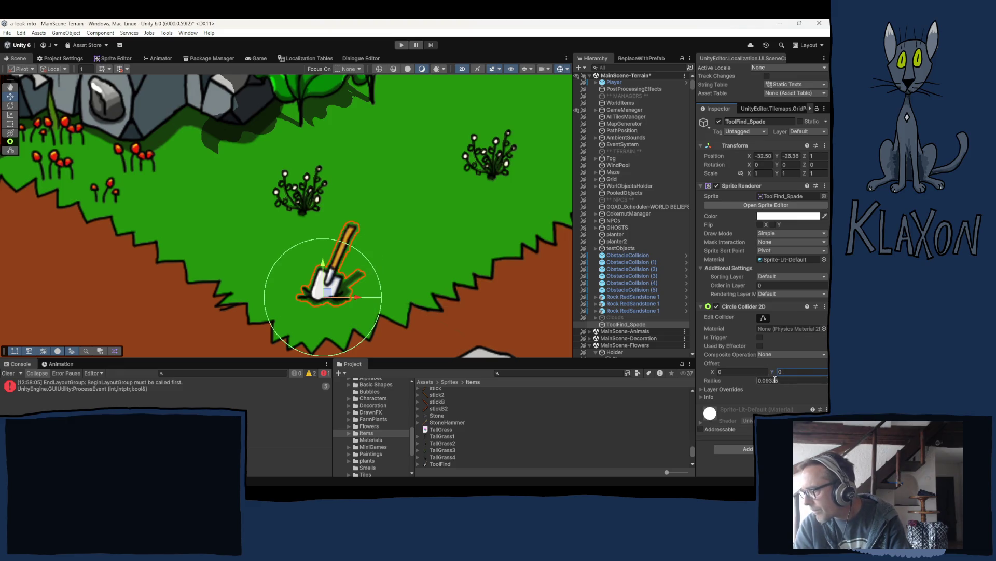
{"action": "left_click", "coordinate": [767, 381]}
{"action": "type", "text": "05"}
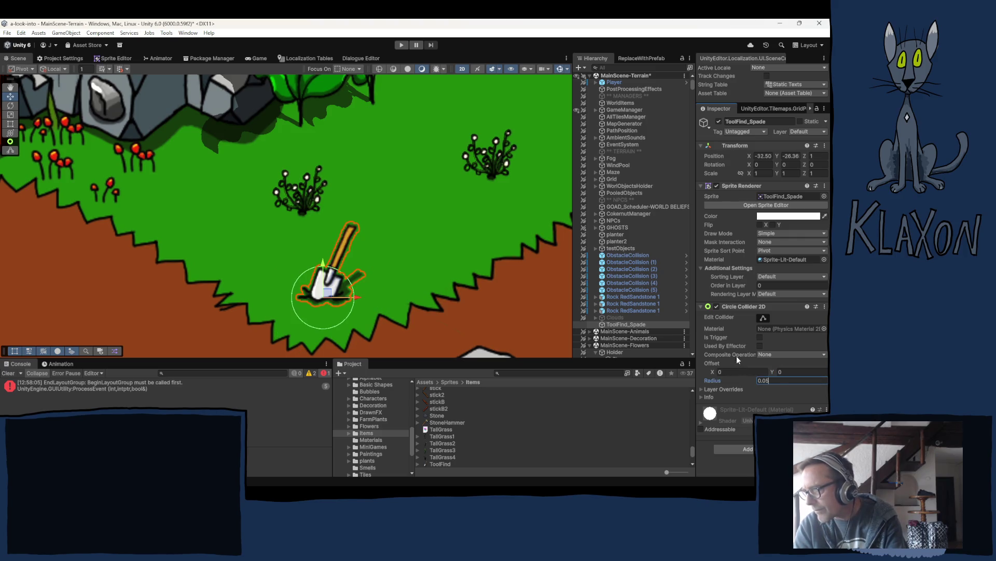
{"action": "left_click", "coordinate": [793, 371]}
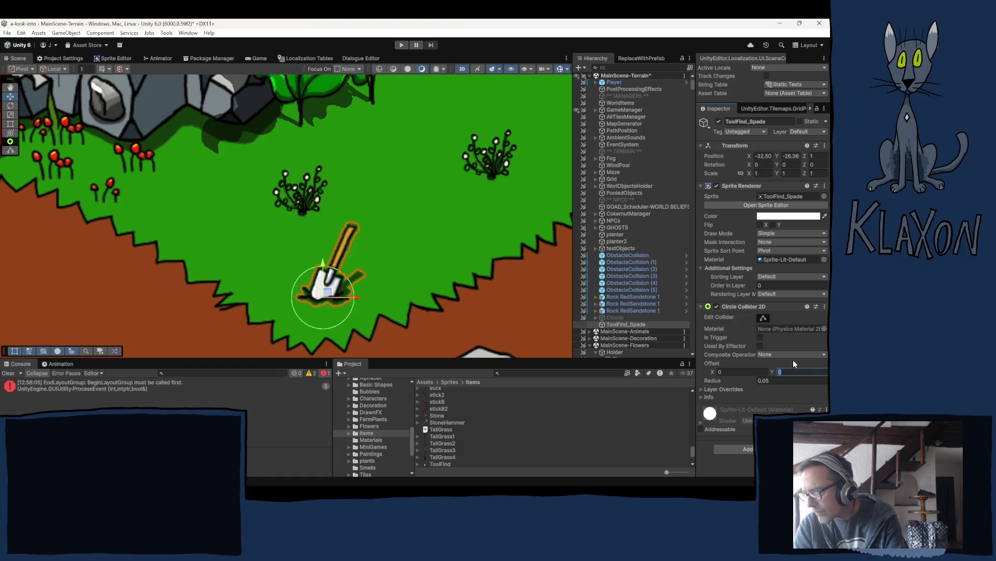
{"action": "type", "text": "0.1.05"}
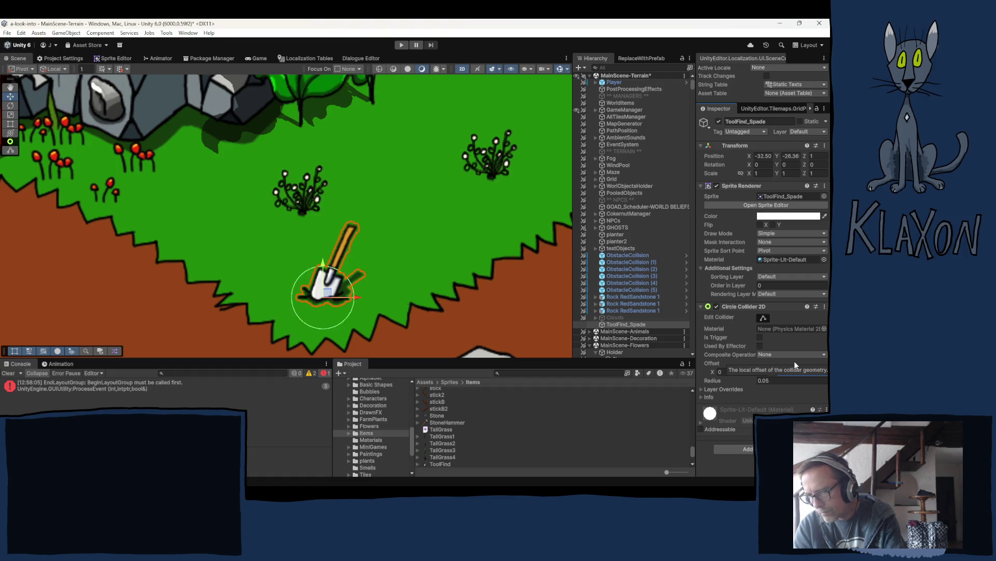
{"action": "key", "text": "Return"}
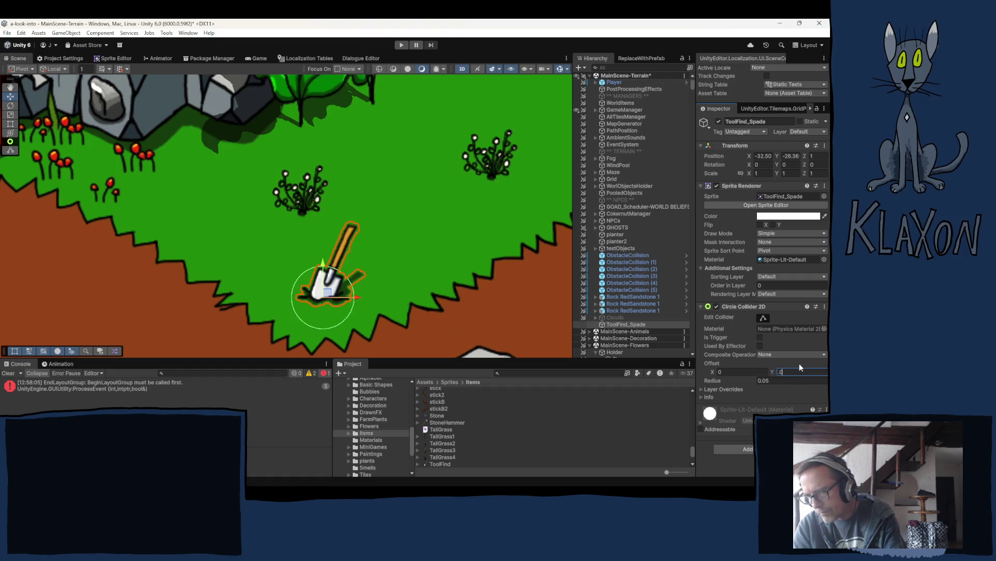
{"action": "left_click", "coordinate": [789, 371]}
{"action": "type", "text": ".02"}
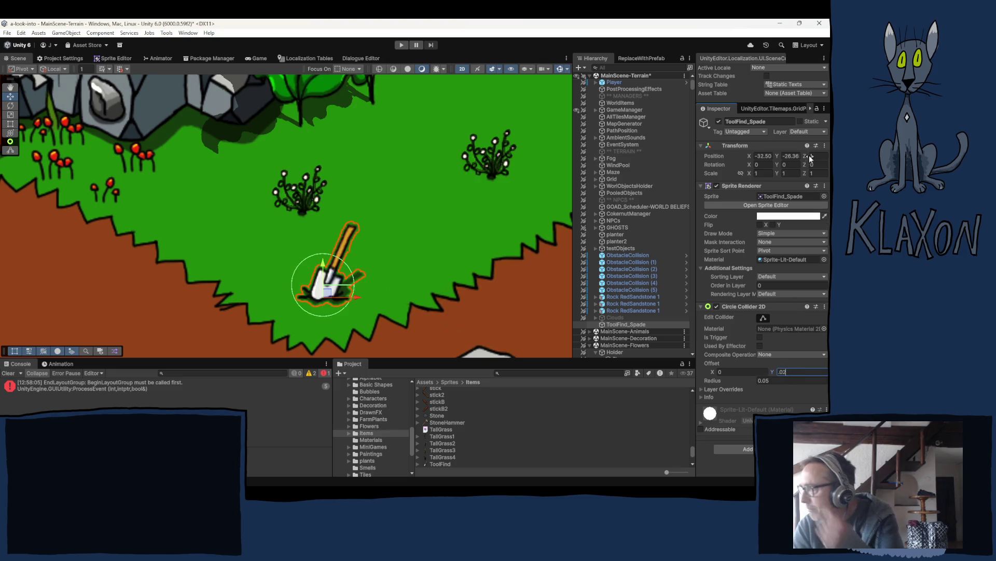
Step: Assign ToolFind_Spade to the Interactable layer
{"action": "left_click", "coordinate": [808, 131]}
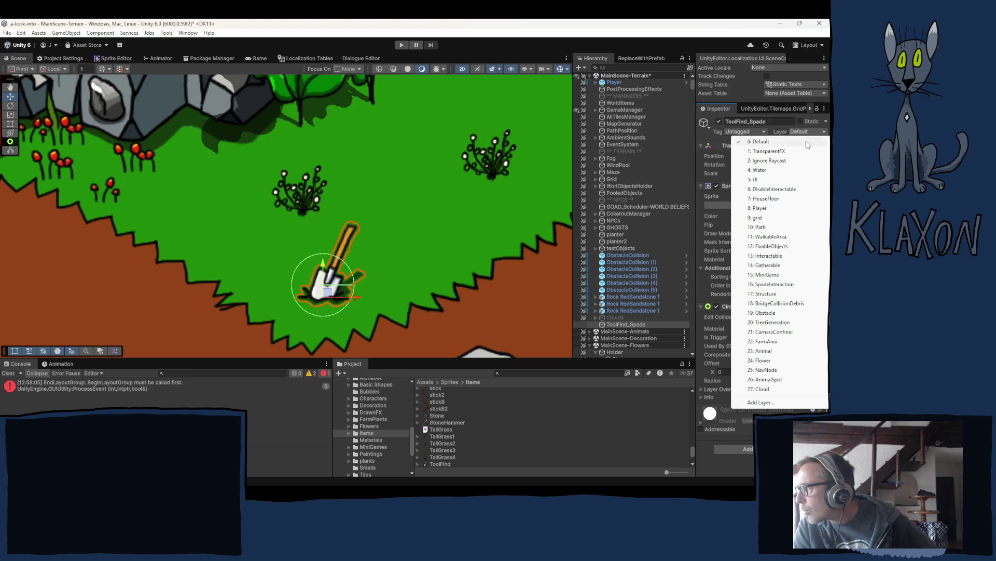
{"action": "left_click", "coordinate": [773, 255]}
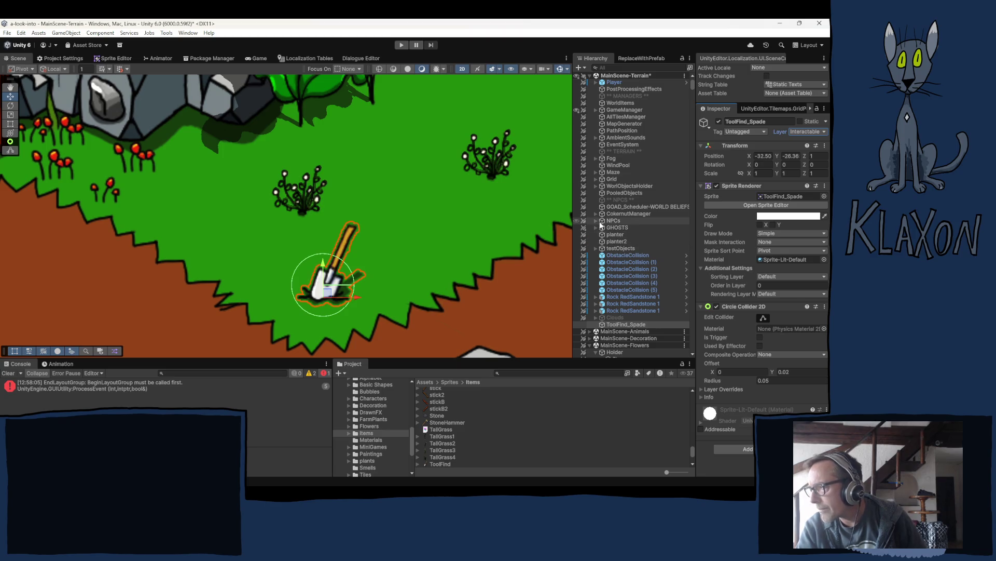
Step: Select SeedBox under WorlObjectsHolder > HOUSES > ManuelaRamiroShack in the Hierarchy
{"action": "left_click", "coordinate": [595, 186]}
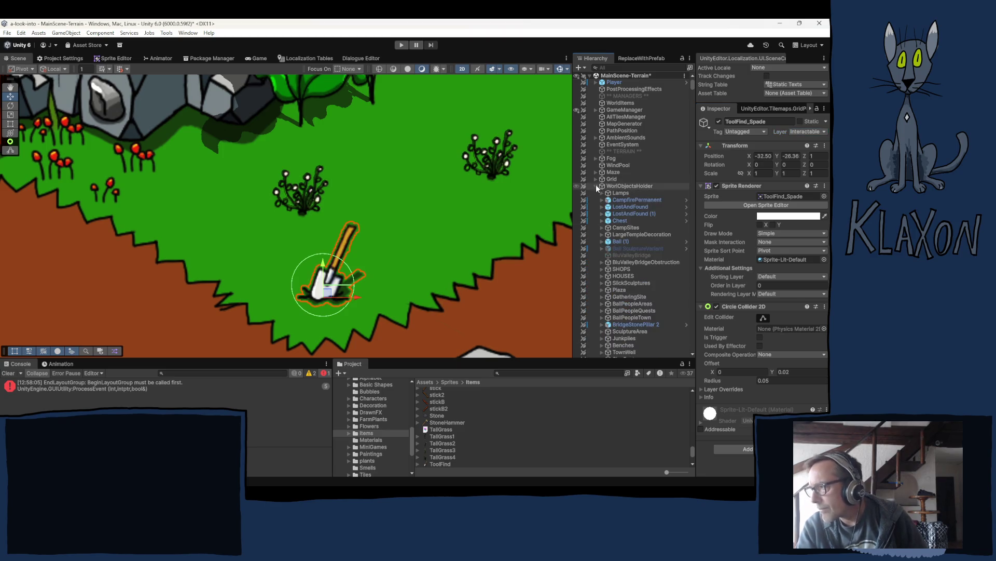
{"action": "left_click", "coordinate": [601, 275]}
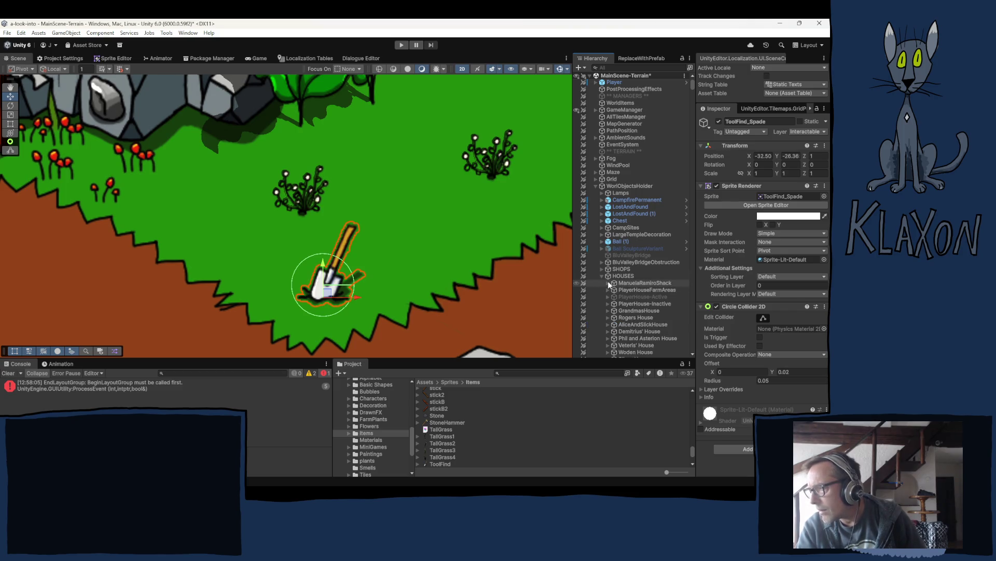
{"action": "left_click", "coordinate": [608, 283]}
{"action": "scroll", "coordinate": [600, 306], "scroll_direction": "down", "scroll_amount": 3}
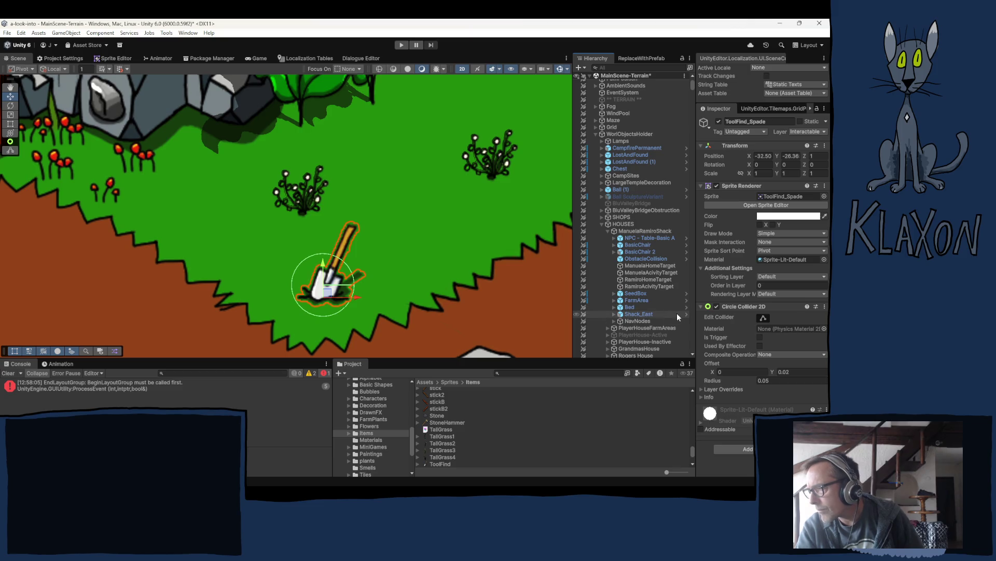
{"action": "left_click", "coordinate": [648, 294]}
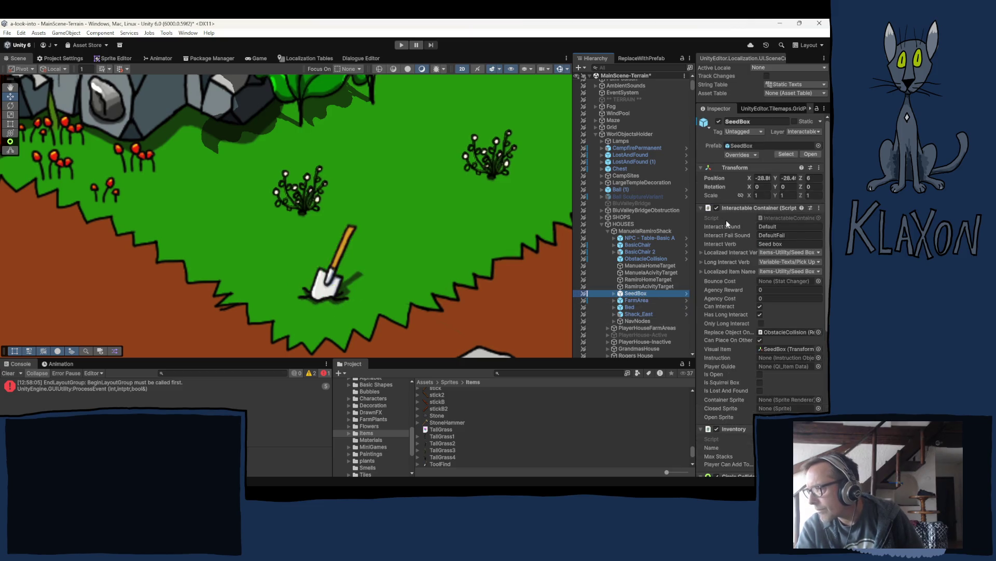
Step: Collapse SeedBox's Interactable Container, Inventory and Circle Collider 2D, then expand Saveable Item Entity
{"action": "left_click", "coordinate": [739, 207]}
{"action": "left_click", "coordinate": [741, 217]}
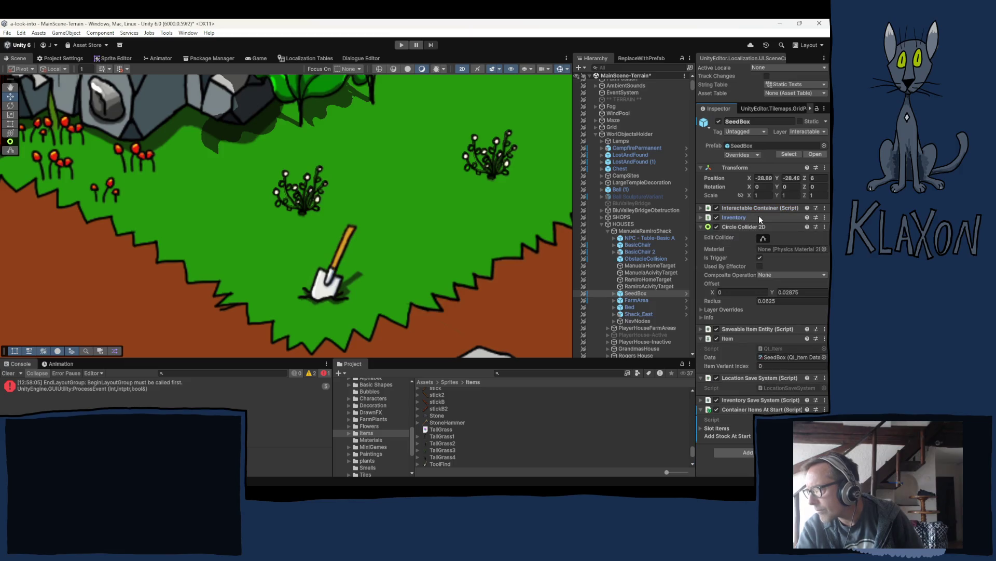
{"action": "left_click", "coordinate": [746, 225]}
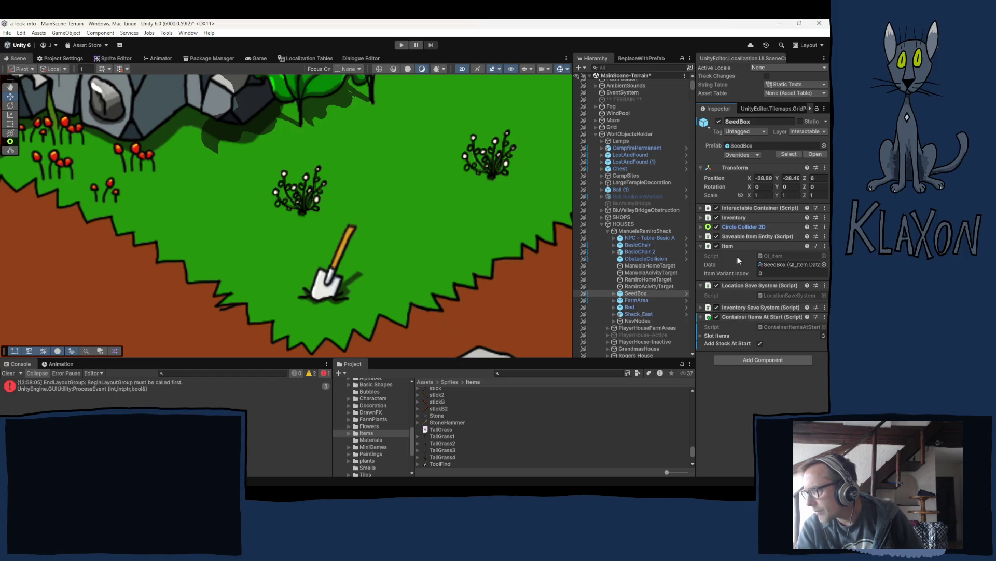
{"action": "left_click", "coordinate": [738, 235]}
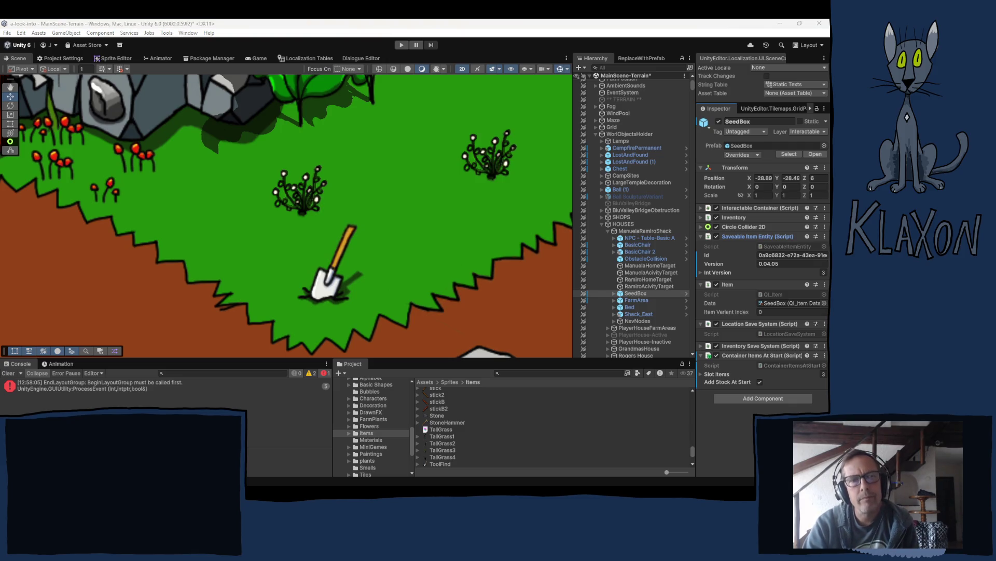
{"action": "key", "text": "alt+Tab"}
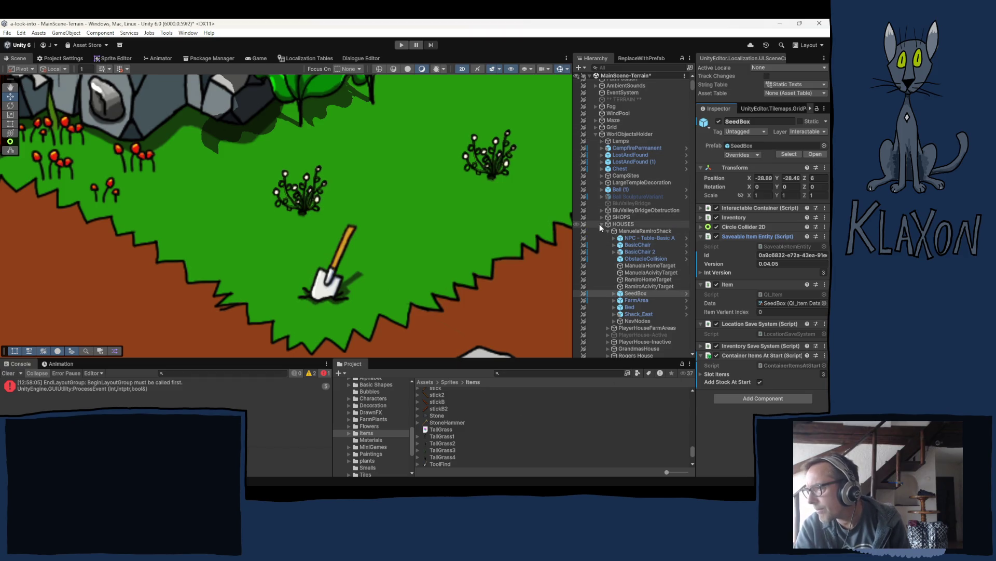
Step: Search the project for 'spade' and drag the SpadeStone prefab into the garden scene
{"action": "left_click", "coordinate": [596, 134]}
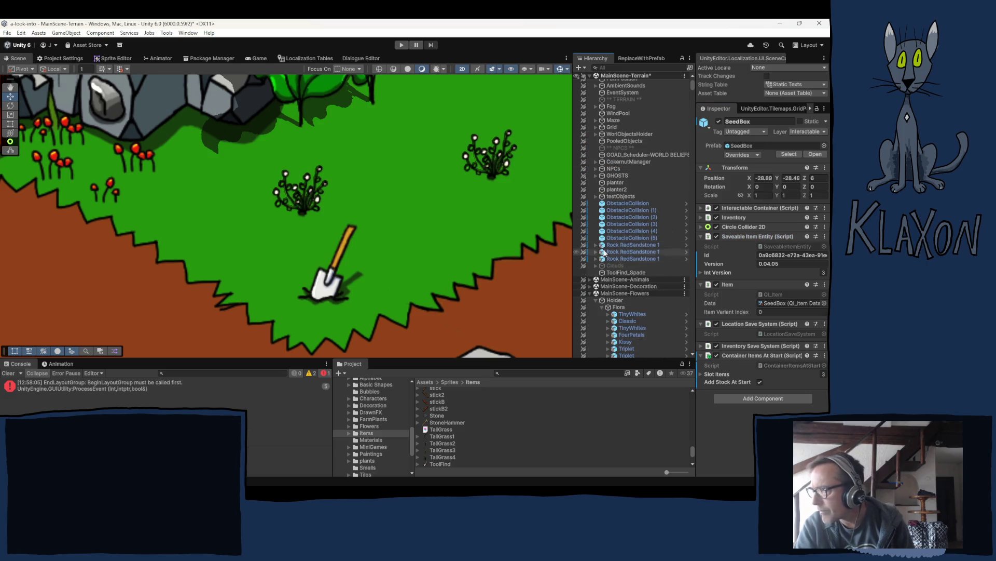
{"action": "left_click", "coordinate": [518, 374]}
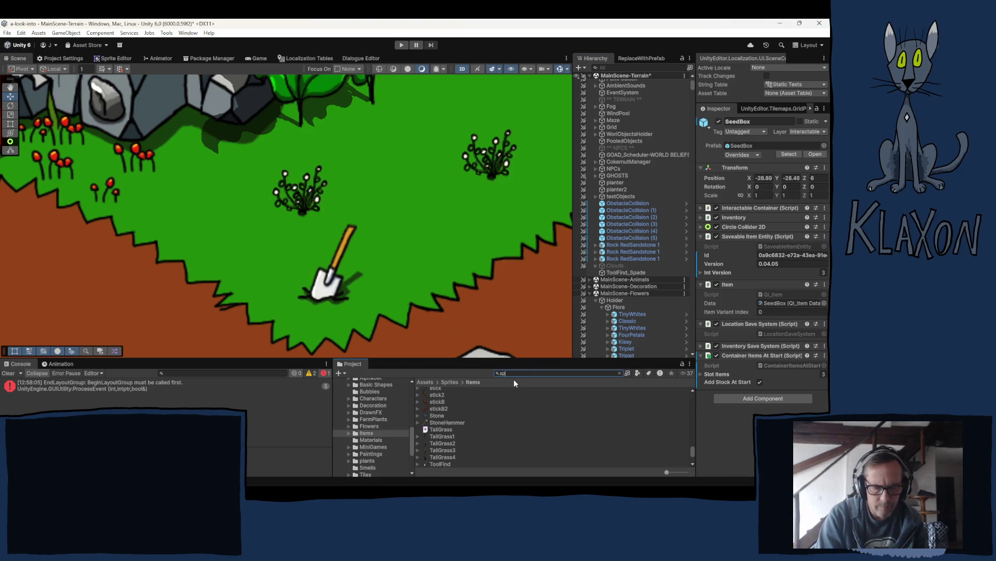
{"action": "type", "text": "spade"}
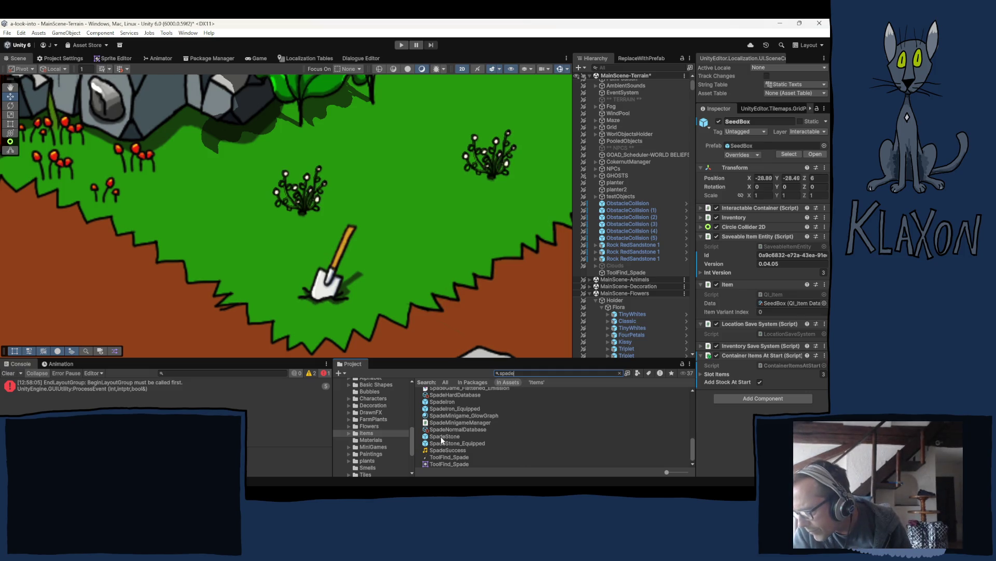
{"action": "mouse_move", "coordinate": [437, 434]}
{"action": "left_mouse_down"}
{"action": "mouse_move", "coordinate": [389, 291]}
{"action": "mouse_move", "coordinate": [397, 303]}
{"action": "left_mouse_up"}
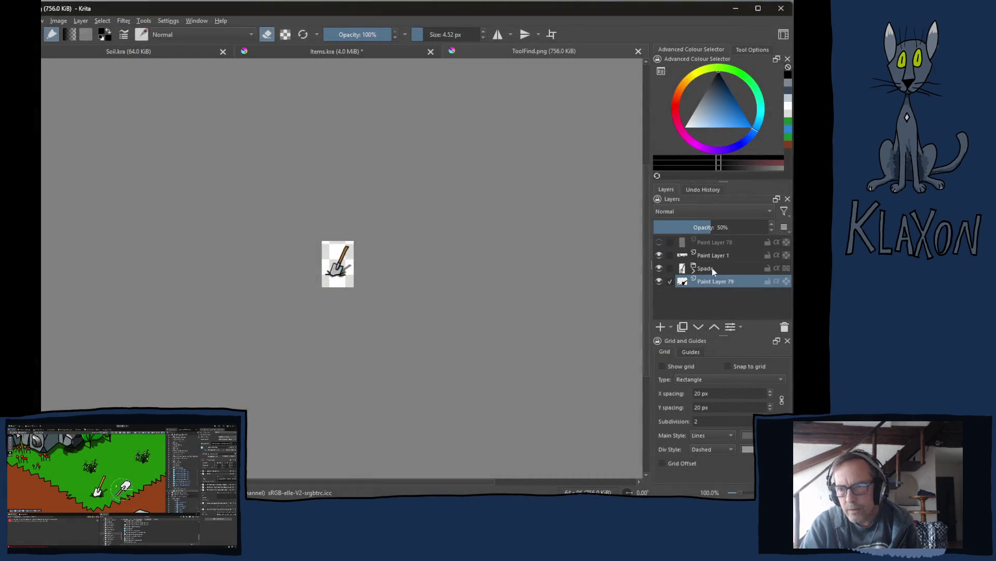
Step: Select the Spade layer and shift its artwork slightly down-left, then nudge it back up
{"action": "left_click", "coordinate": [712, 268]}
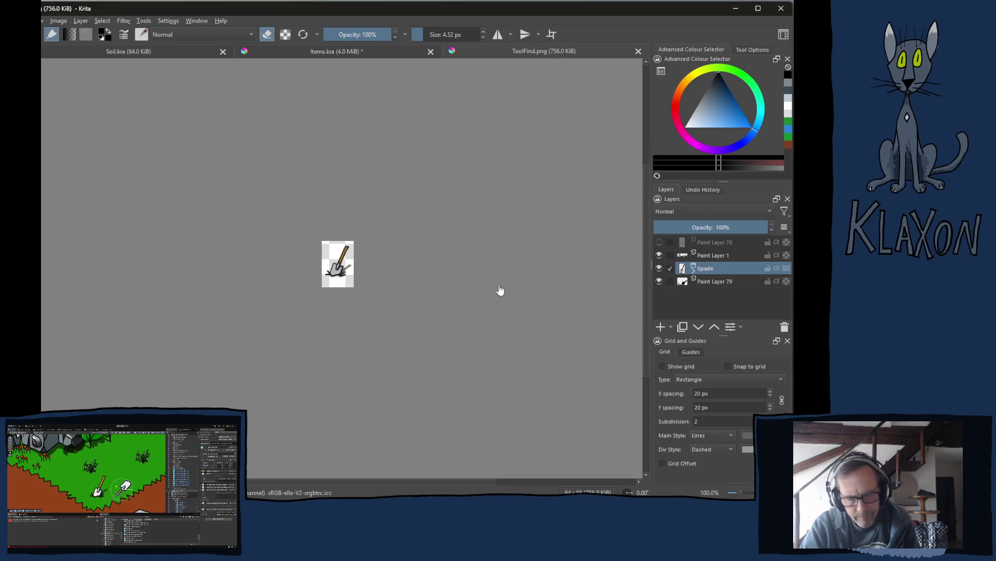
{"action": "scroll", "coordinate": [337, 262], "scroll_direction": "up", "scroll_amount": 10}
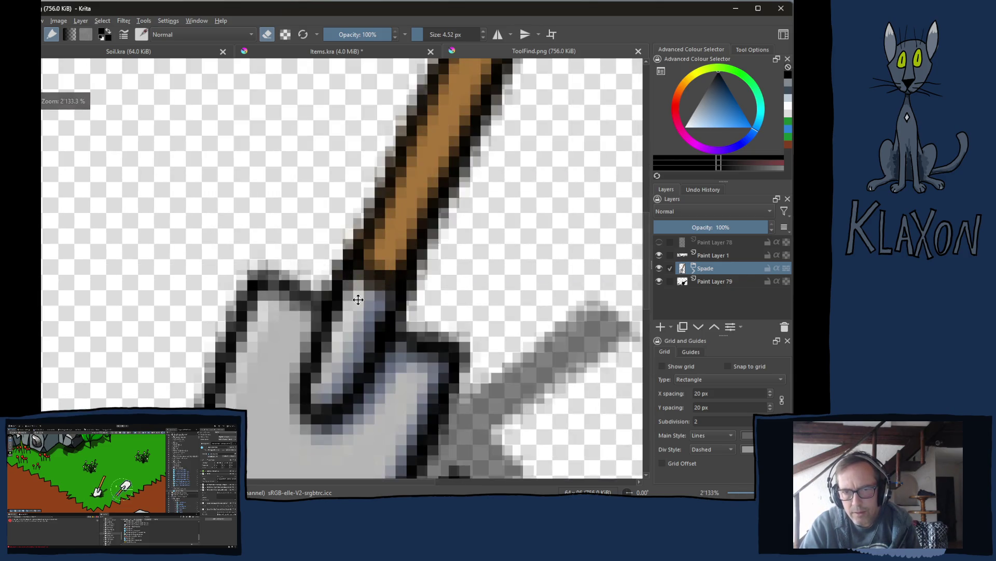
{"action": "scroll", "coordinate": [358, 300], "scroll_direction": "down", "scroll_amount": 5}
{"action": "left_click_drag", "start_coordinate": [359, 320], "coordinate": [351, 336]}
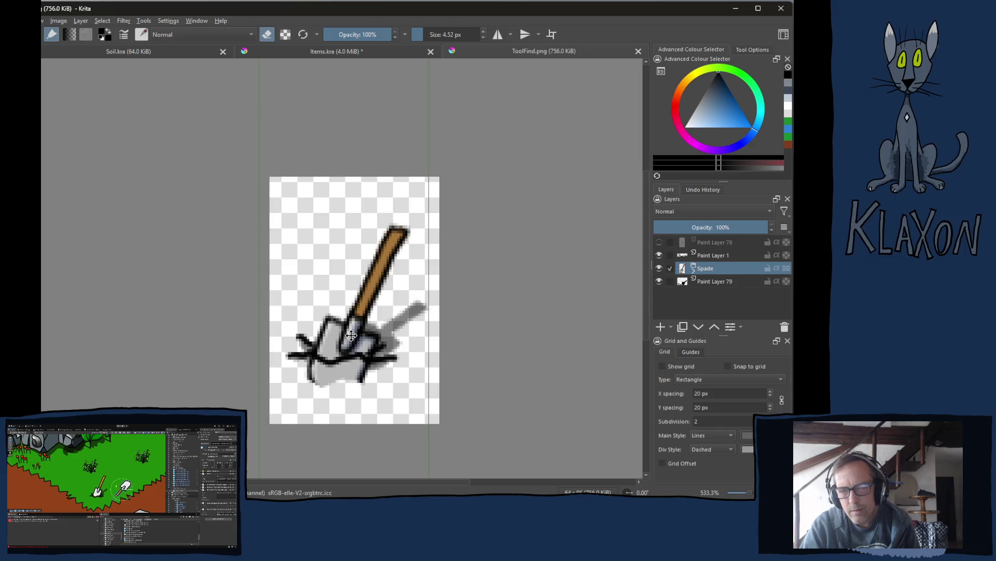
{"action": "left_click_drag", "start_coordinate": [351, 336], "coordinate": [356, 324]}
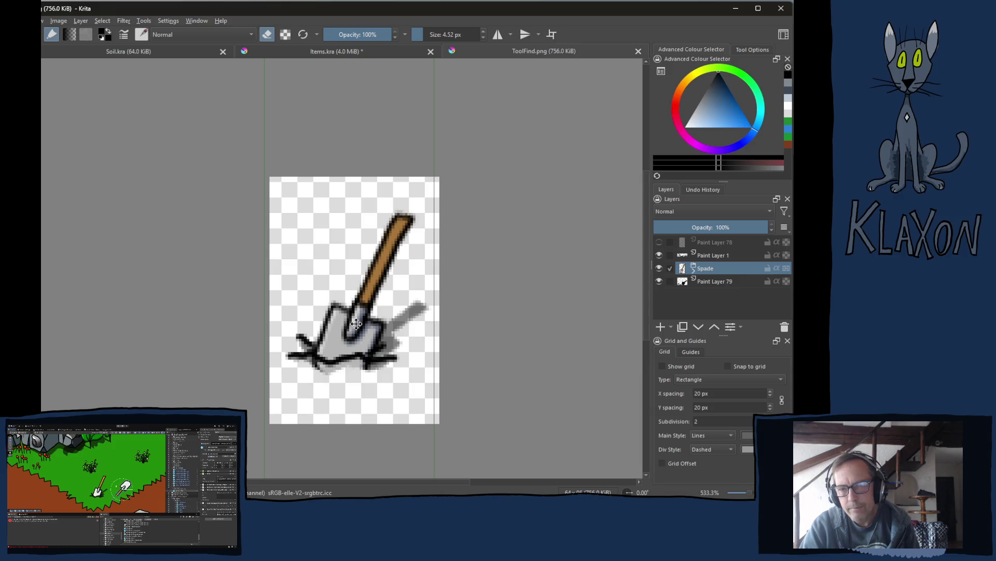
{"action": "left_click", "coordinate": [693, 270]}
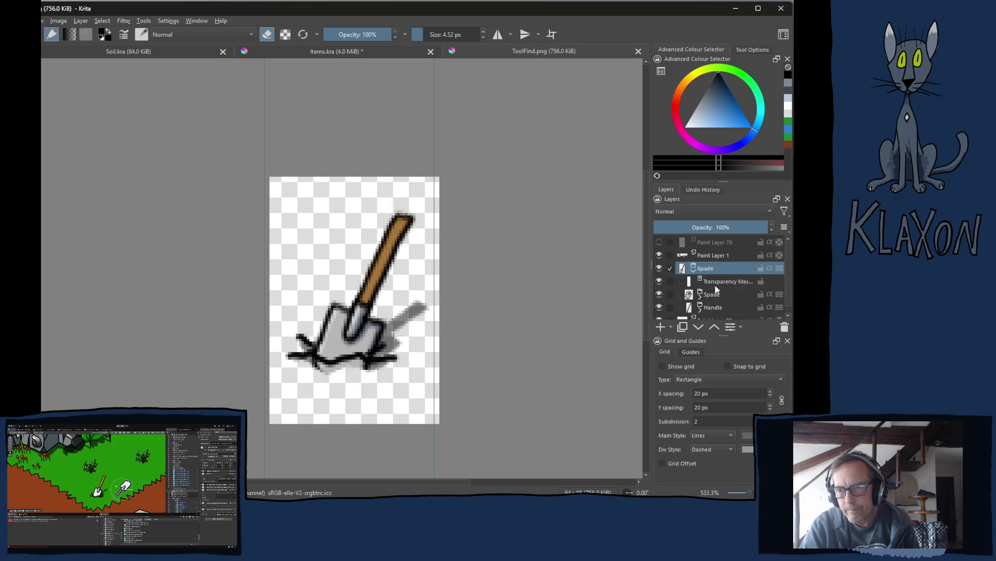
Step: Pick black from the recent colours and take the brush out of eraser mode
{"action": "left_click", "coordinate": [722, 283]}
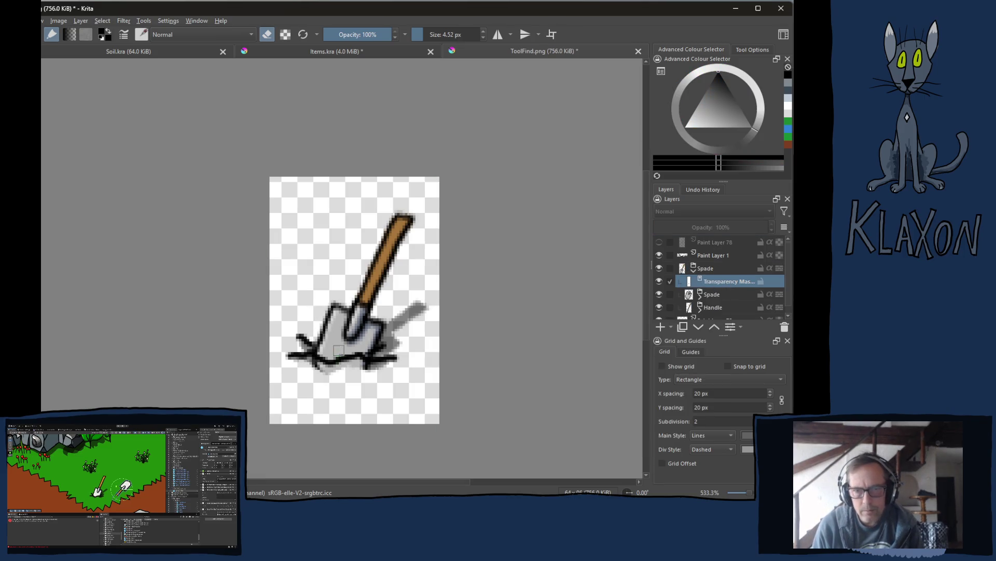
{"action": "right_click", "coordinate": [337, 349]}
{"action": "key", "text": "e"}
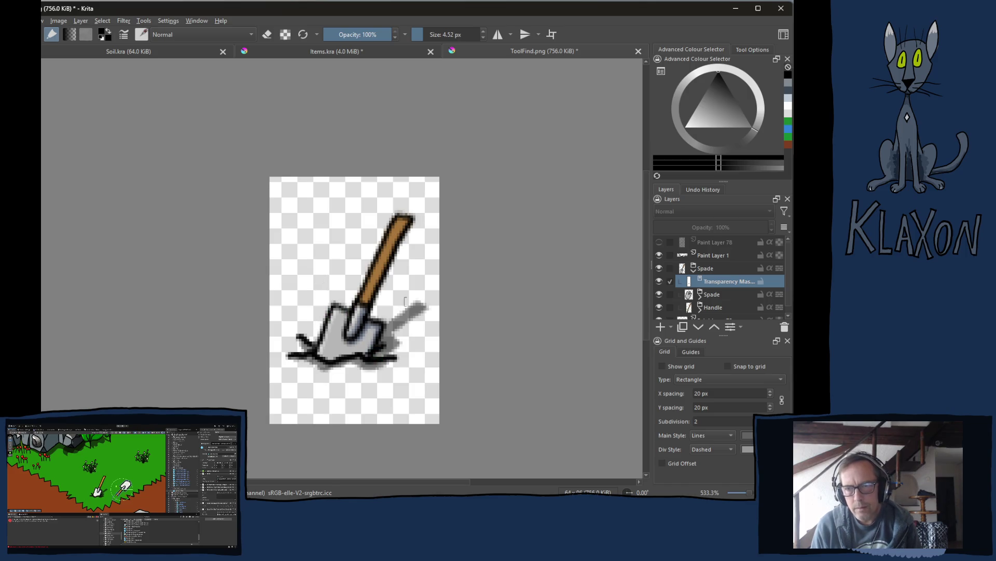
{"action": "left_click", "coordinate": [719, 256]}
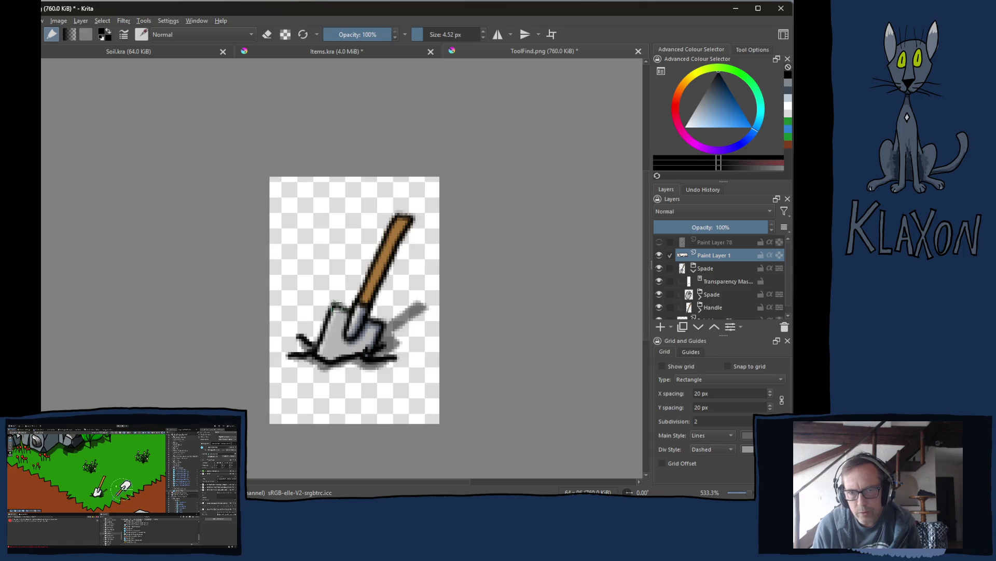
{"action": "key", "text": "e"}
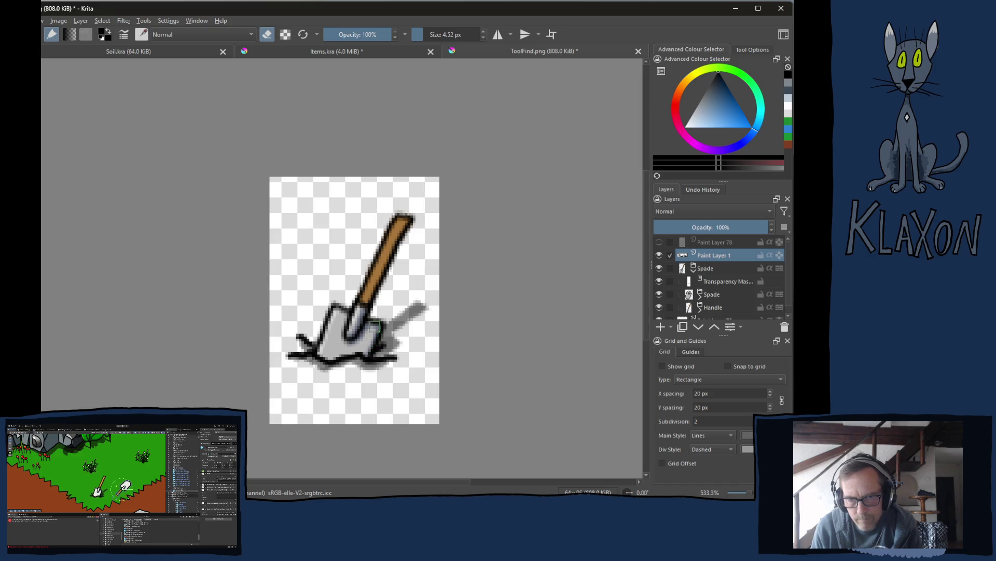
{"action": "right_click", "coordinate": [311, 332]}
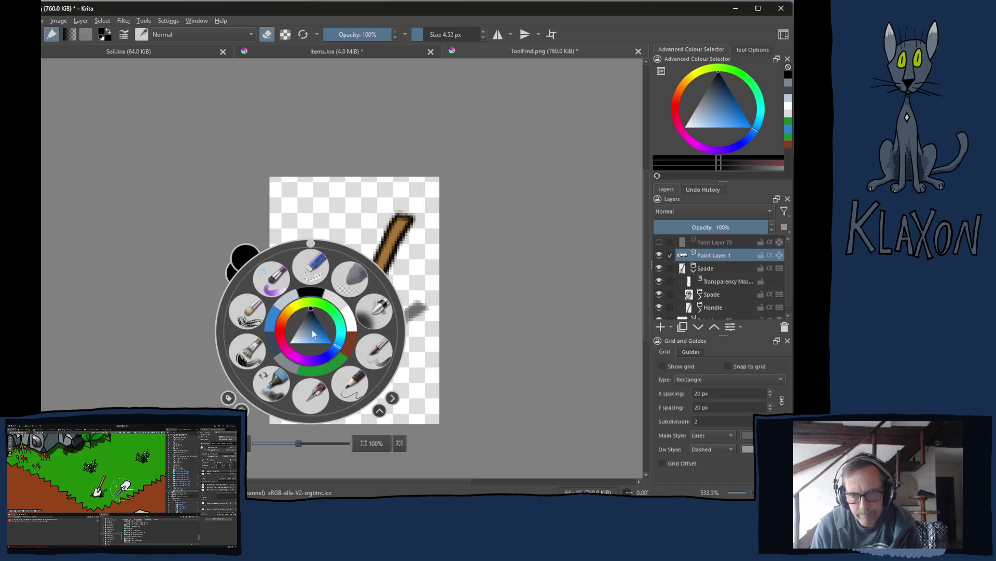
{"action": "left_click", "coordinate": [310, 293]}
{"action": "key", "text": "e"}
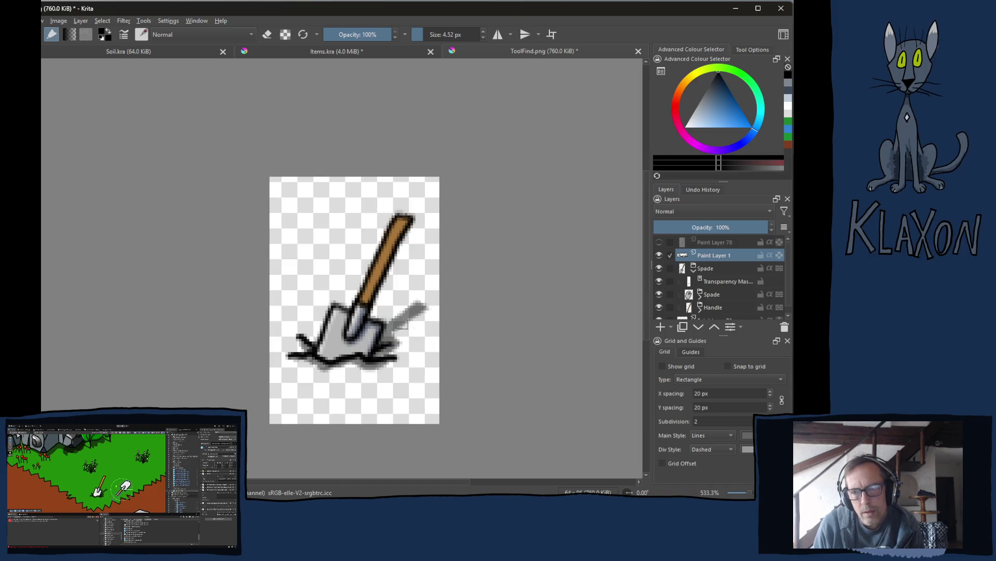
Step: On Paint Layer 79, extend the black ground line leftward under the spade
{"action": "left_click", "coordinate": [705, 308]}
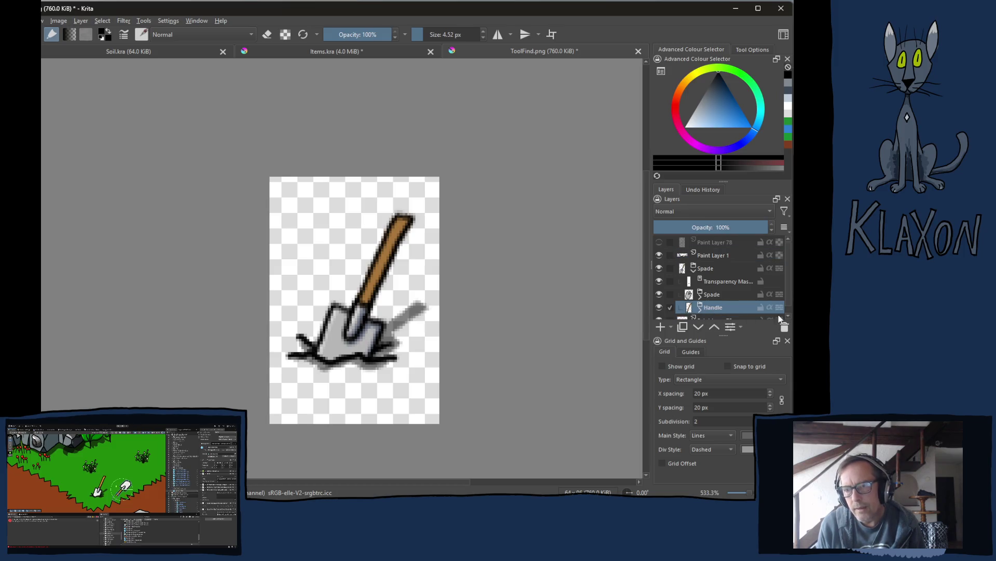
{"action": "left_click", "coordinate": [789, 315]}
{"action": "left_click", "coordinate": [715, 312]}
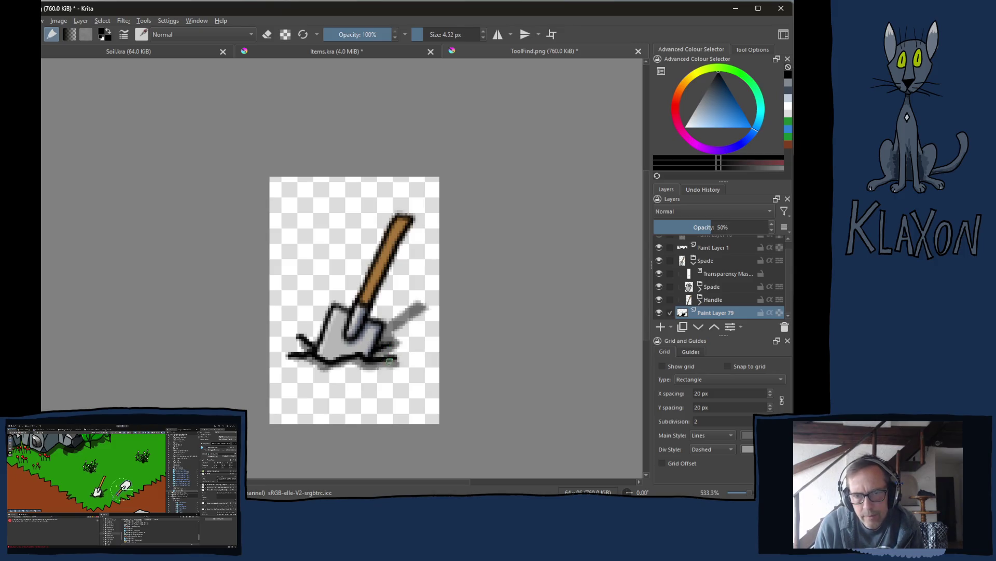
{"action": "left_click_drag", "start_coordinate": [290, 355], "coordinate": [309, 361]}
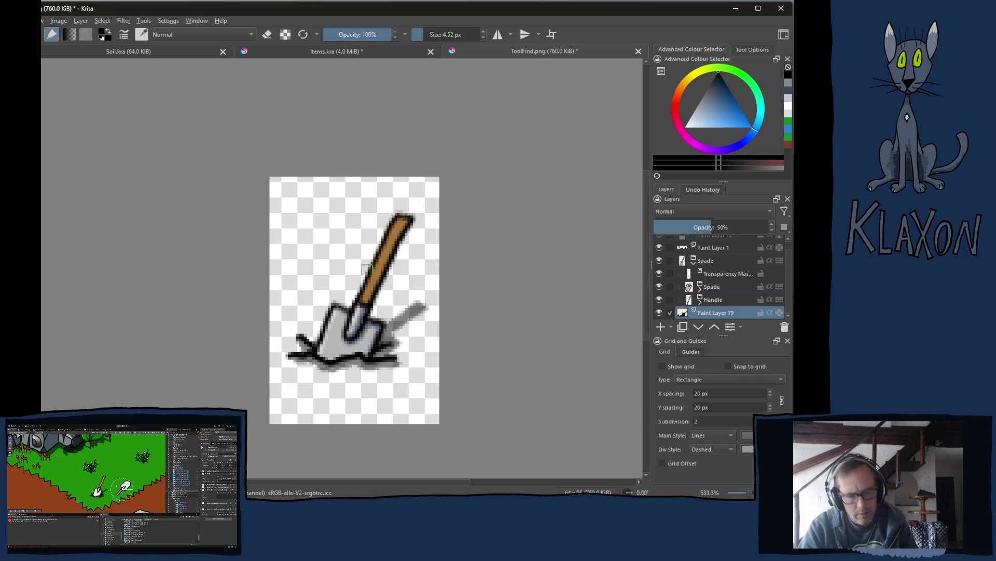
Step: Attempt saving the image to PNG and dismiss the failed-save error
{"action": "key", "text": "ctrl+s"}
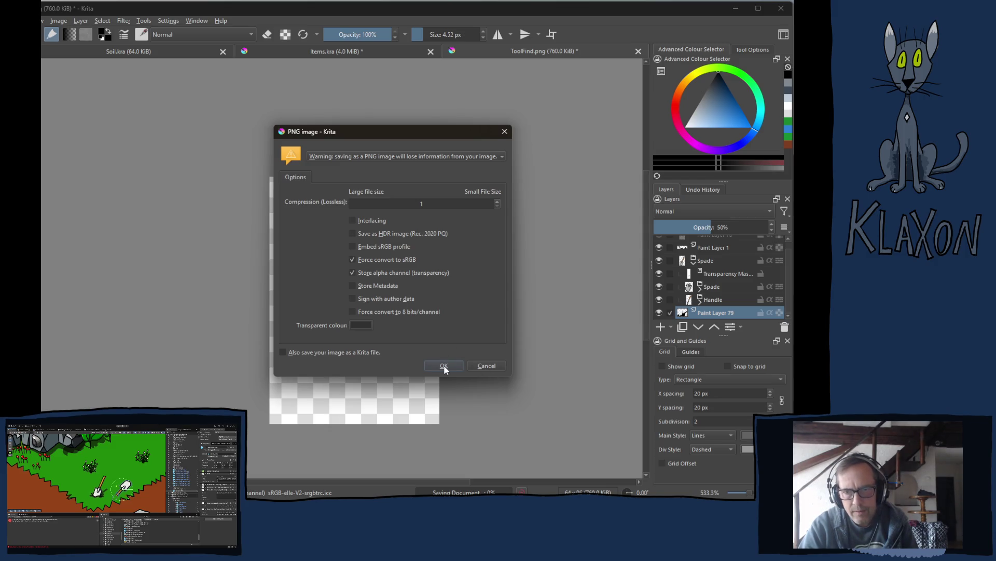
{"action": "left_click", "coordinate": [483, 365]}
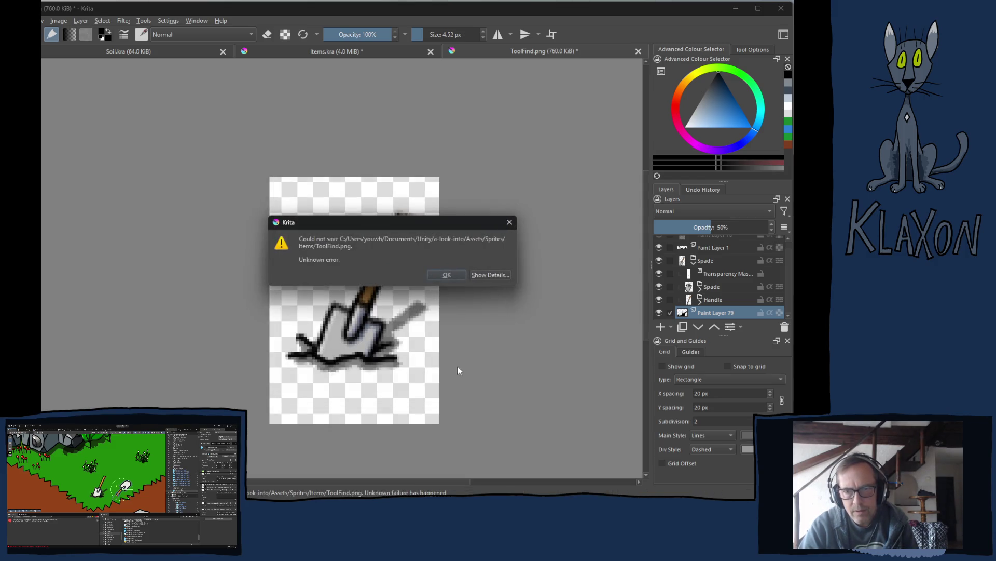
{"action": "left_click", "coordinate": [443, 274]}
{"action": "key", "text": "ctrl+s"}
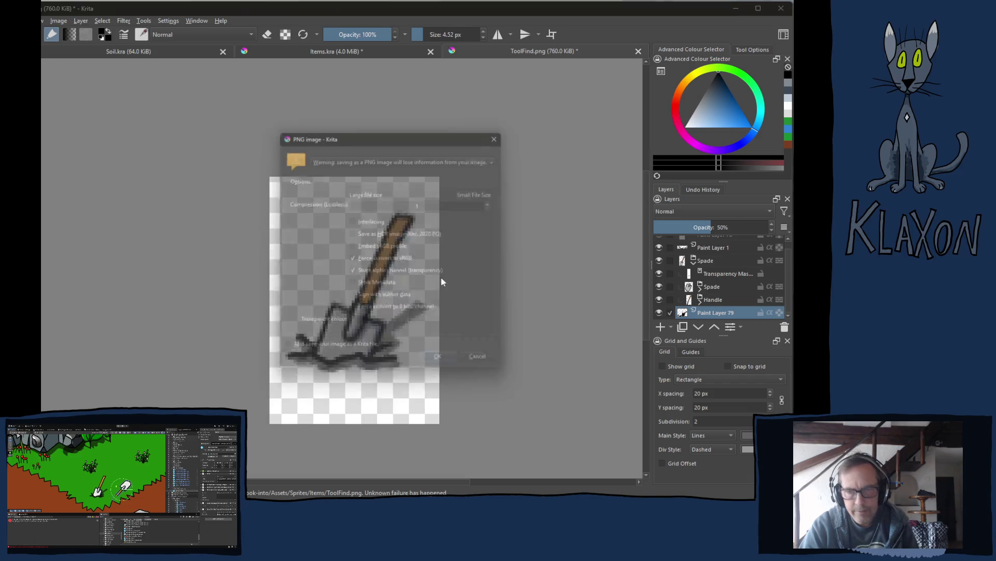
{"action": "left_click", "coordinate": [460, 368]}
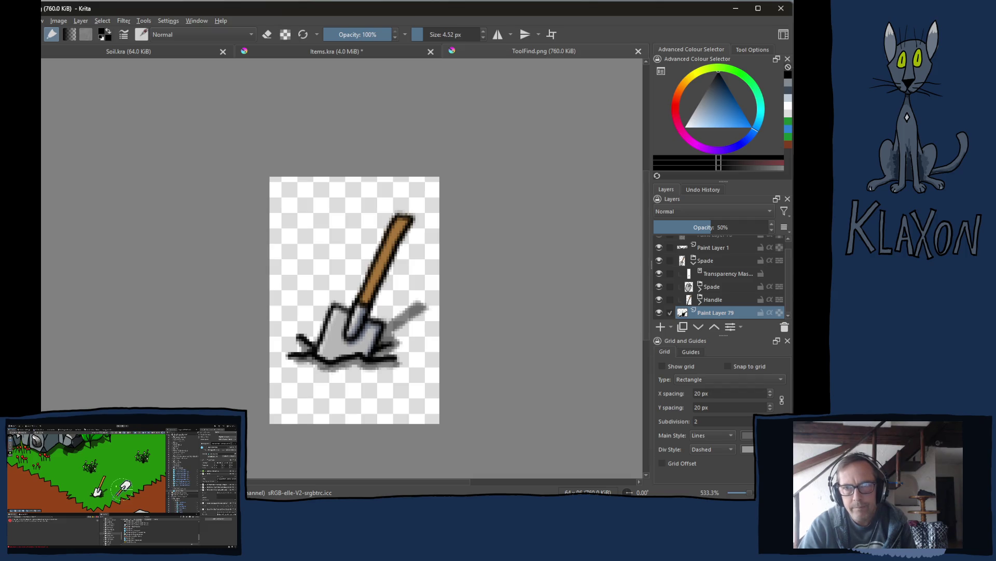
Step: Save As ToolFind_Spade.png in Assets/Sprites/Items, replacing the existing file
{"action": "key", "text": "ctrl+shift+s"}
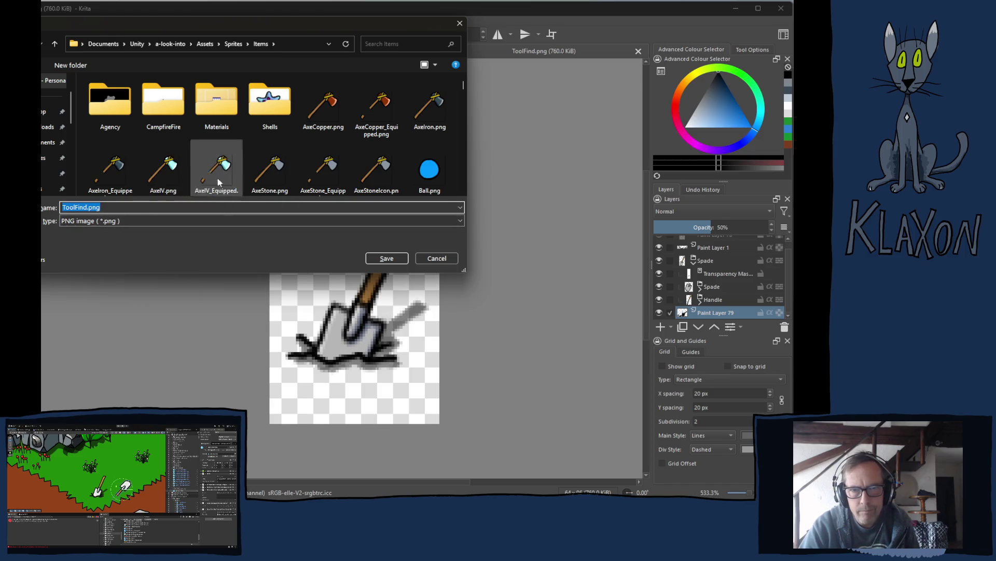
{"action": "scroll", "coordinate": [275, 147], "scroll_direction": "down", "scroll_amount": 3}
{"action": "scroll", "coordinate": [277, 145], "scroll_direction": "down", "scroll_amount": 10}
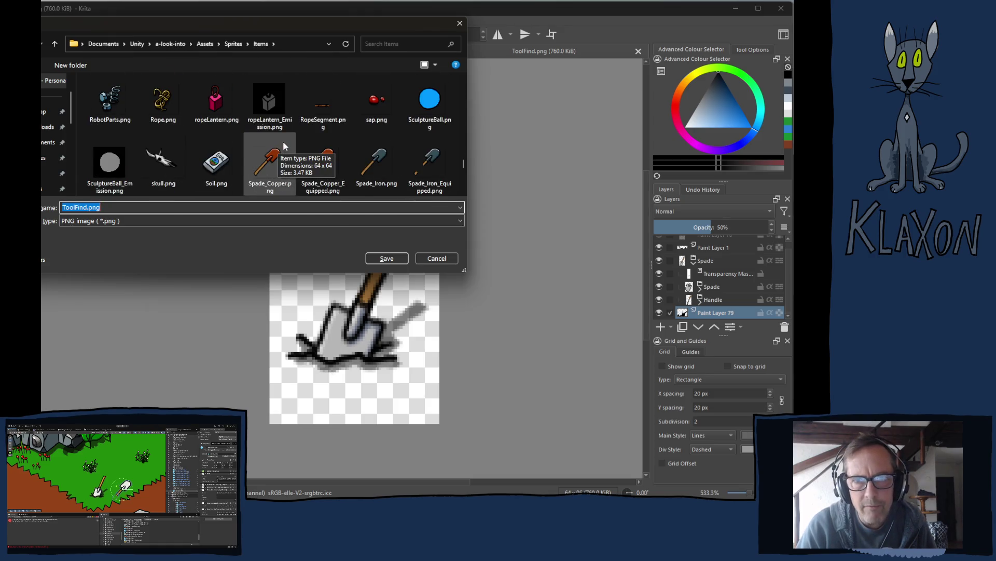
{"action": "scroll", "coordinate": [176, 136], "scroll_direction": "down", "scroll_amount": 1}
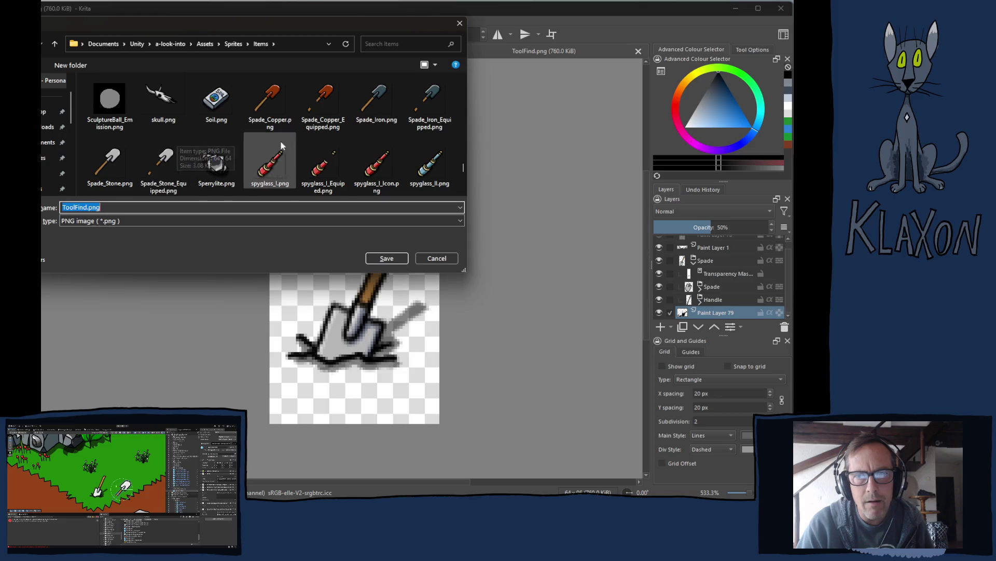
{"action": "scroll", "coordinate": [234, 141], "scroll_direction": "down", "scroll_amount": 2}
{"action": "scroll", "coordinate": [227, 145], "scroll_direction": "down", "scroll_amount": 1}
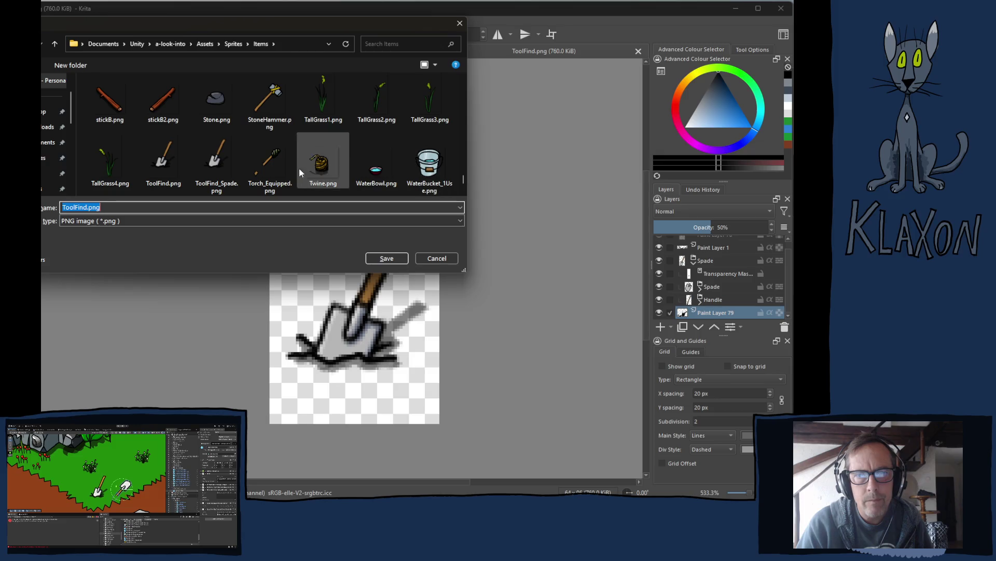
{"action": "left_click", "coordinate": [226, 159]}
{"action": "left_click", "coordinate": [387, 259]}
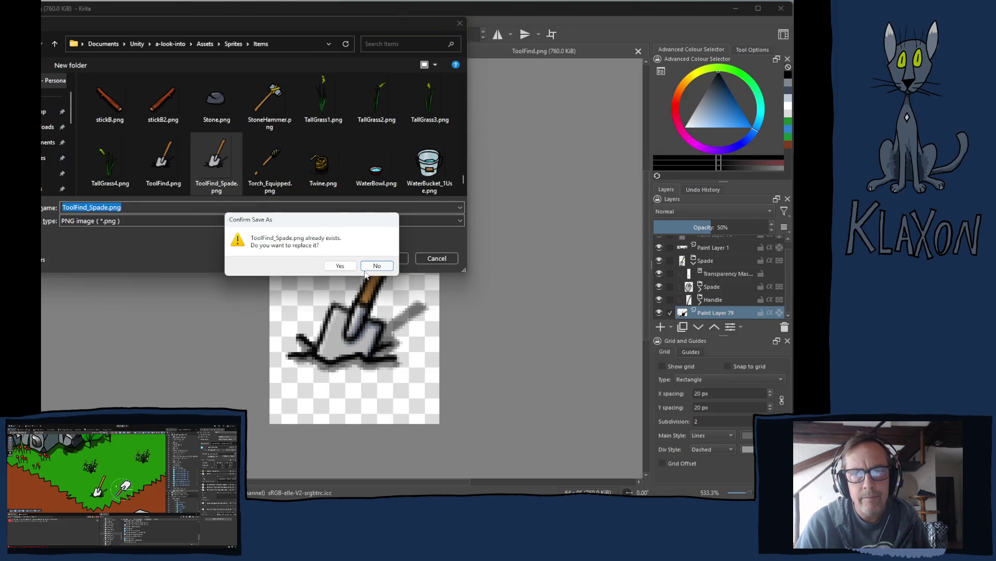
{"action": "left_click", "coordinate": [340, 266]}
{"action": "key", "text": "Return"}
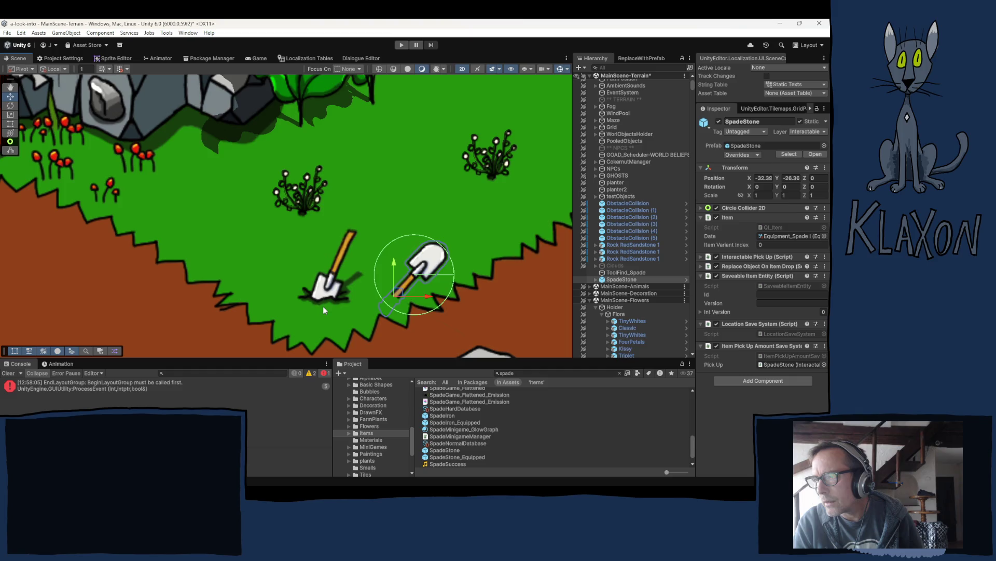
{"action": "scroll", "coordinate": [323, 296], "scroll_direction": "down", "scroll_amount": 1}
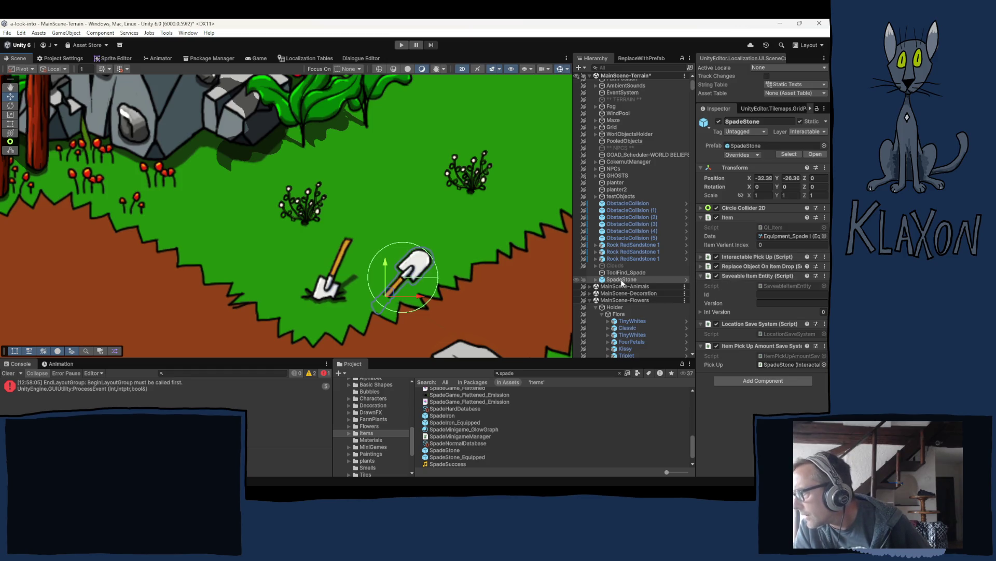
Step: In the SpadeStone prefab, give the AxeStone child the ToolFind_Spade sprite
{"action": "left_click", "coordinate": [686, 279]}
{"action": "left_click", "coordinate": [686, 279]}
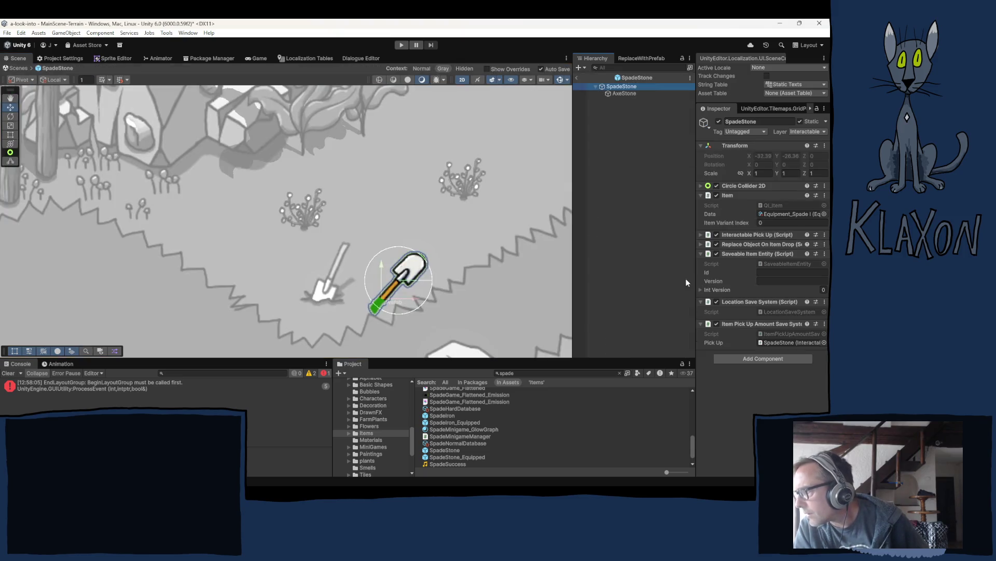
{"action": "left_click", "coordinate": [626, 93]}
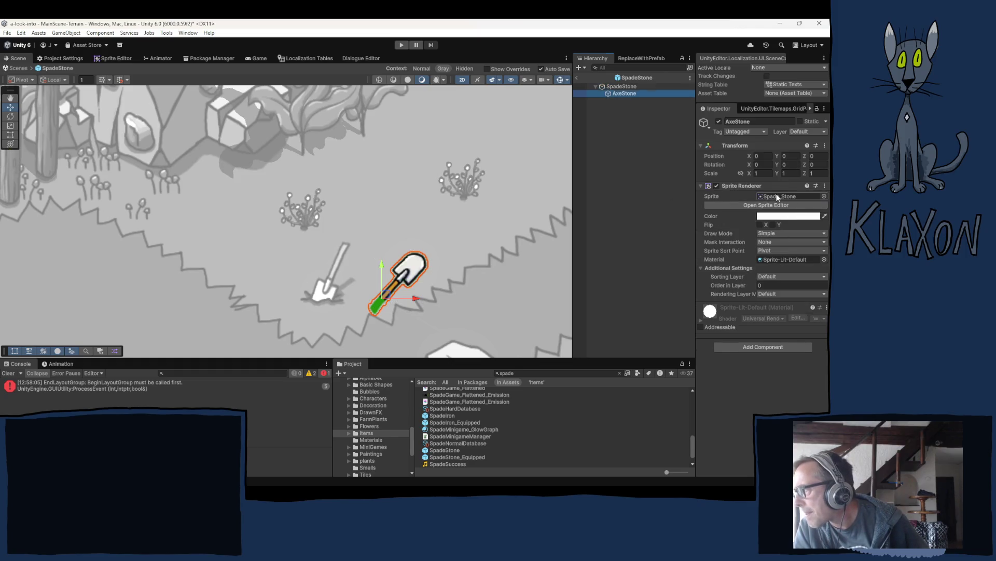
{"action": "left_click", "coordinate": [777, 196]}
{"action": "scroll", "coordinate": [450, 440], "scroll_direction": "down", "scroll_amount": 5}
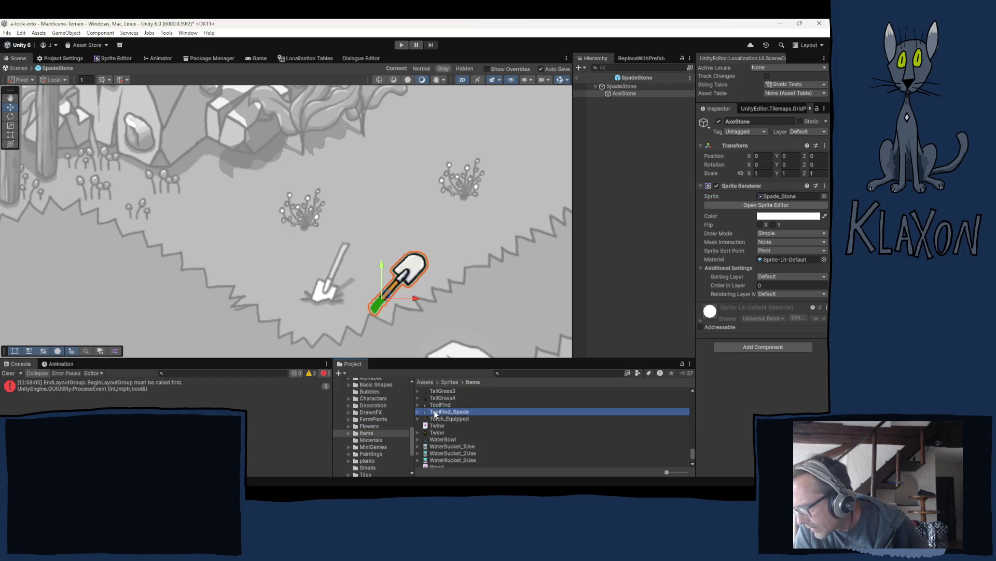
{"action": "scroll", "coordinate": [438, 410], "scroll_direction": "up", "scroll_amount": 2}
{"action": "left_click_drag", "start_coordinate": [775, 197], "coordinate": [775, 198]}
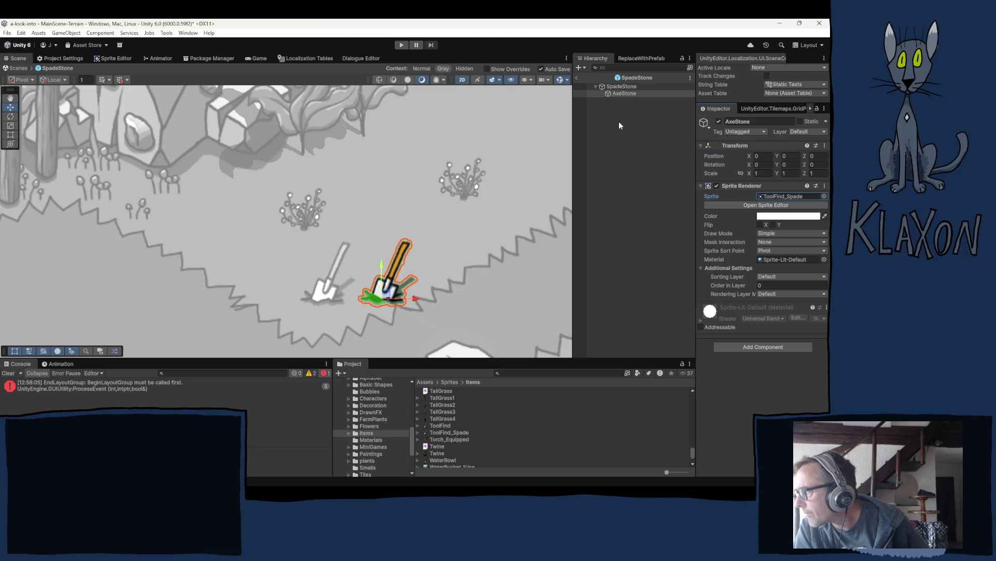
{"action": "left_click", "coordinate": [576, 76]}
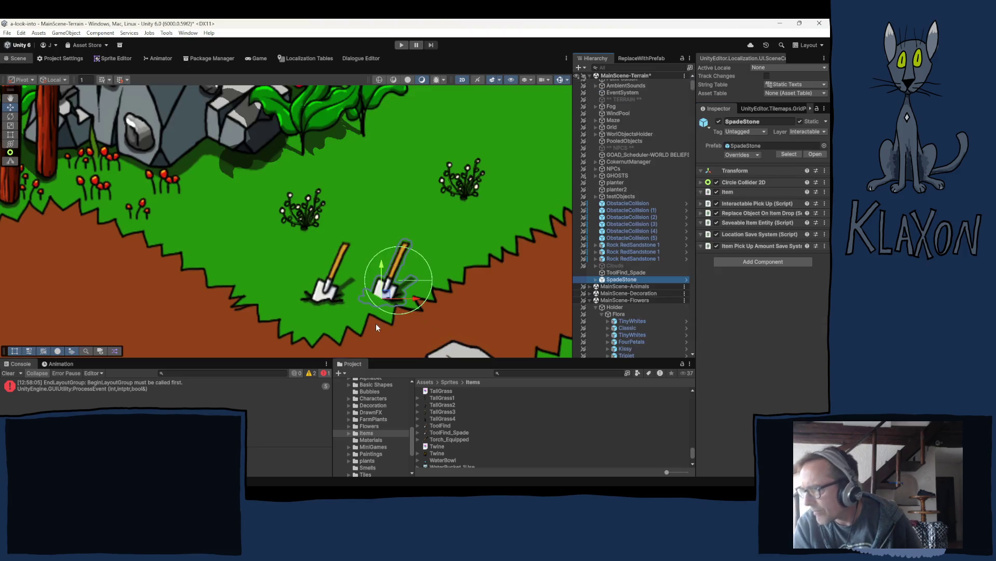
Step: Delete the loose spade on the left and reselect SpadeStone
{"action": "left_click", "coordinate": [328, 291]}
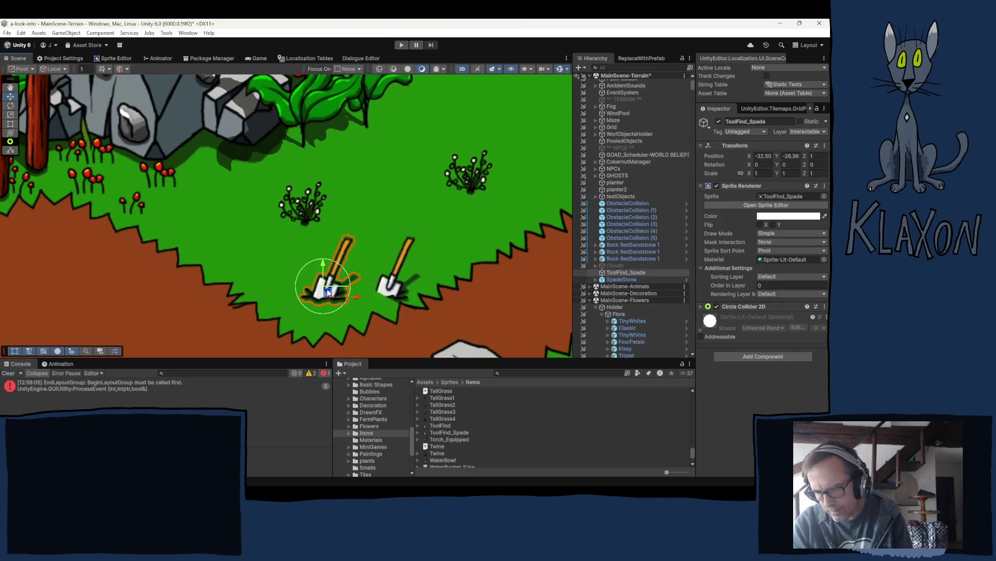
{"action": "key", "text": "h"}
{"action": "left_click", "coordinate": [386, 290]}
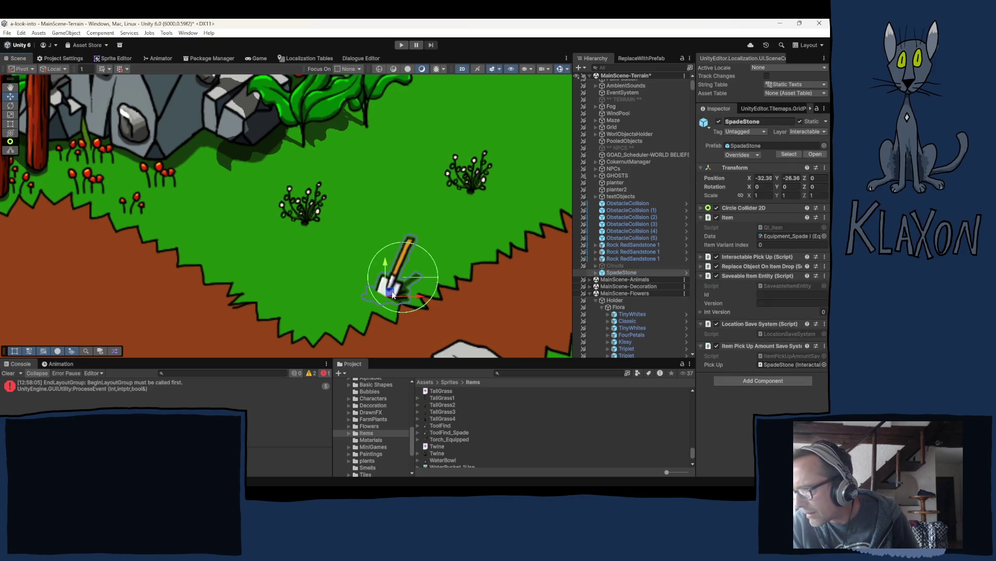
Step: Drag SpadeStone left onto the deleted spade's spot, set Position Z to 14, then deselect it
{"action": "left_click_drag", "start_coordinate": [381, 297], "coordinate": [322, 299]}
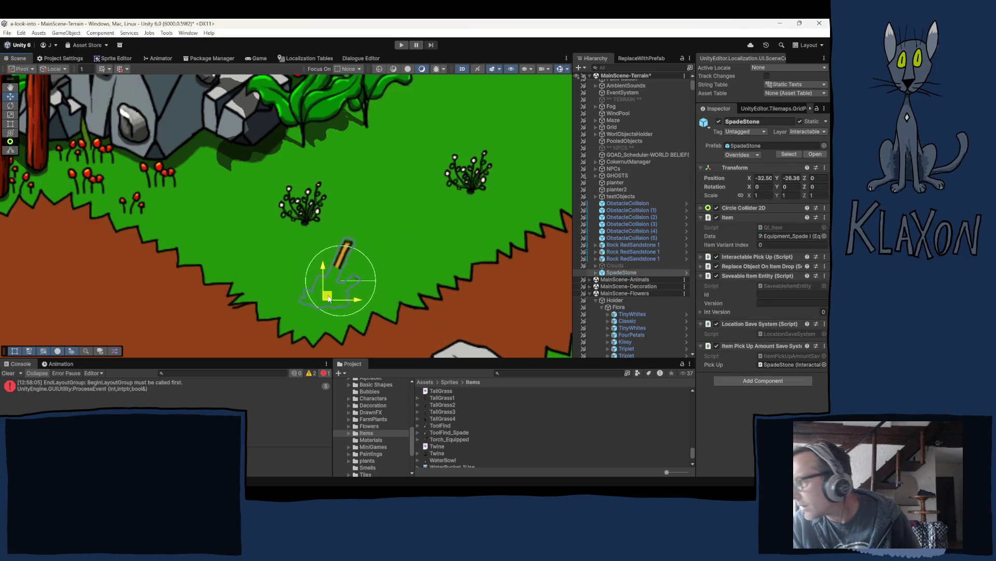
{"action": "left_click", "coordinate": [818, 178]}
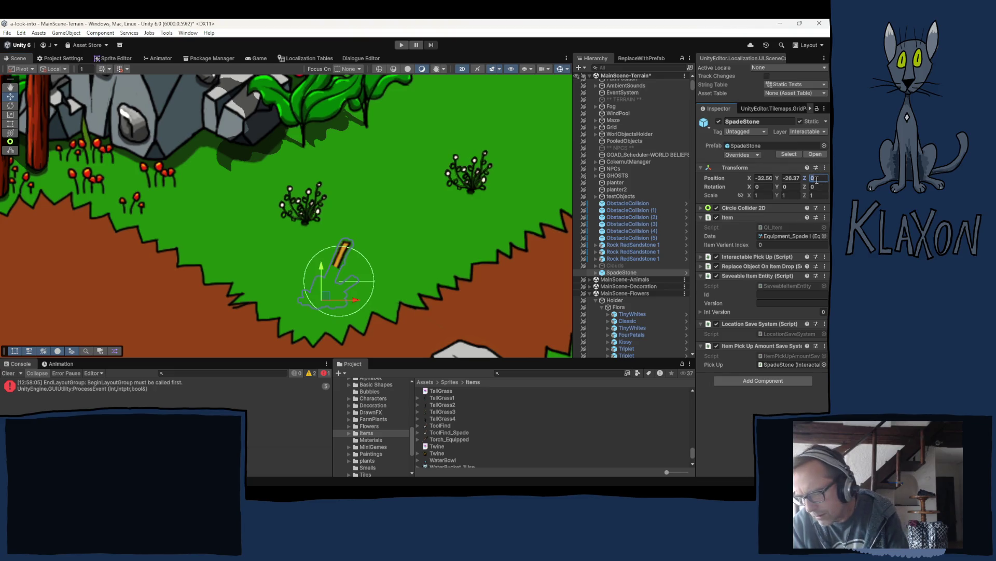
{"action": "type", "text": "14"}
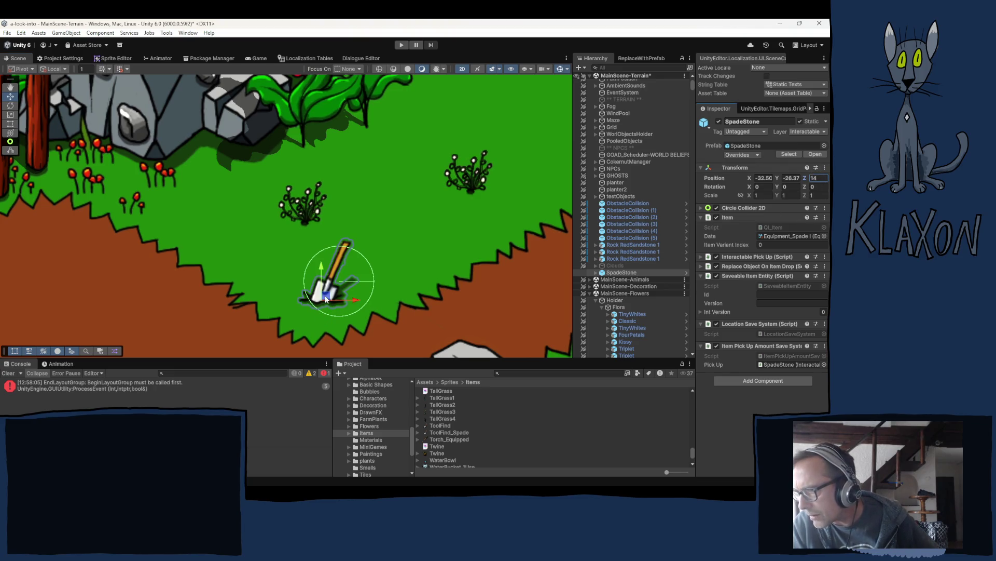
{"action": "left_click", "coordinate": [326, 299]}
{"action": "scroll", "coordinate": [326, 298], "scroll_direction": "down", "scroll_amount": 3}
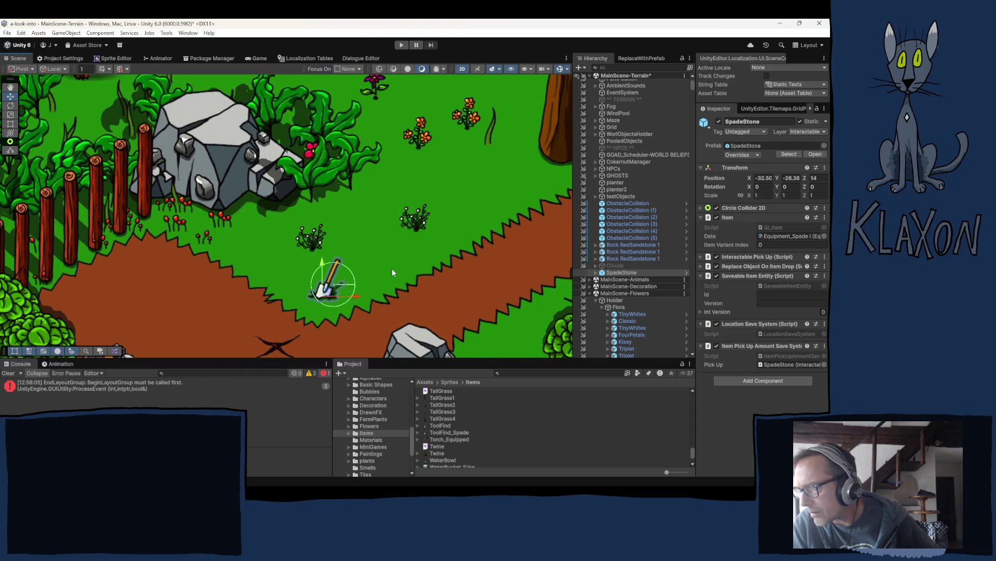
{"action": "left_click", "coordinate": [333, 334]}
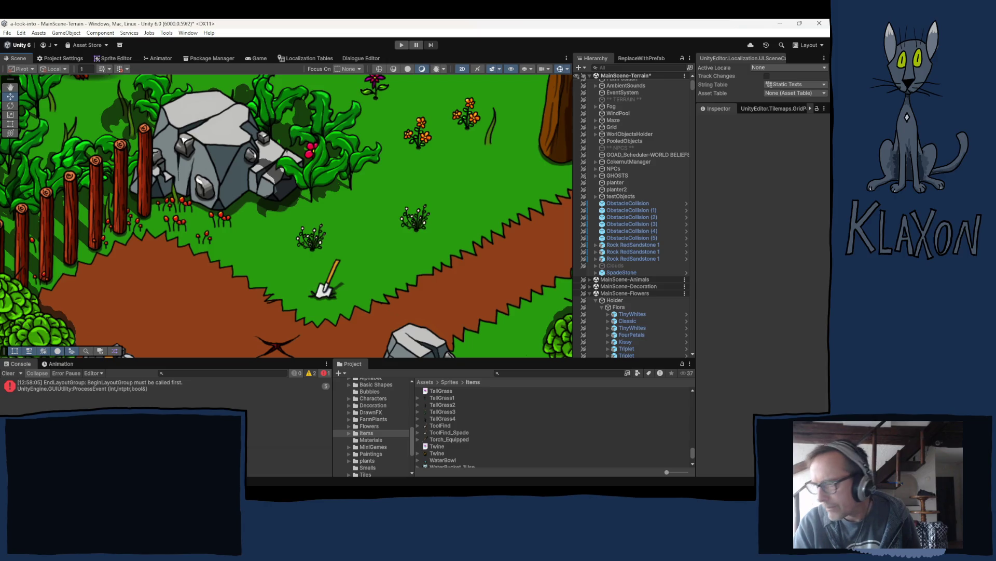
Step: Rename the ToolFind_Spade sprite asset to ToolFind_SpadeStone, then switch to Krita
{"action": "left_click", "coordinate": [467, 433]}
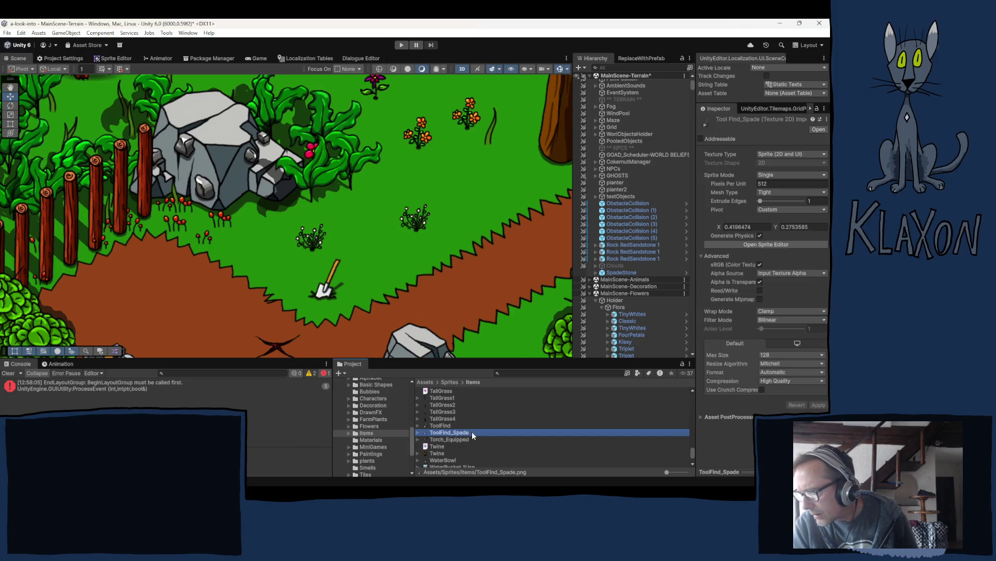
{"action": "left_click", "coordinate": [472, 431]}
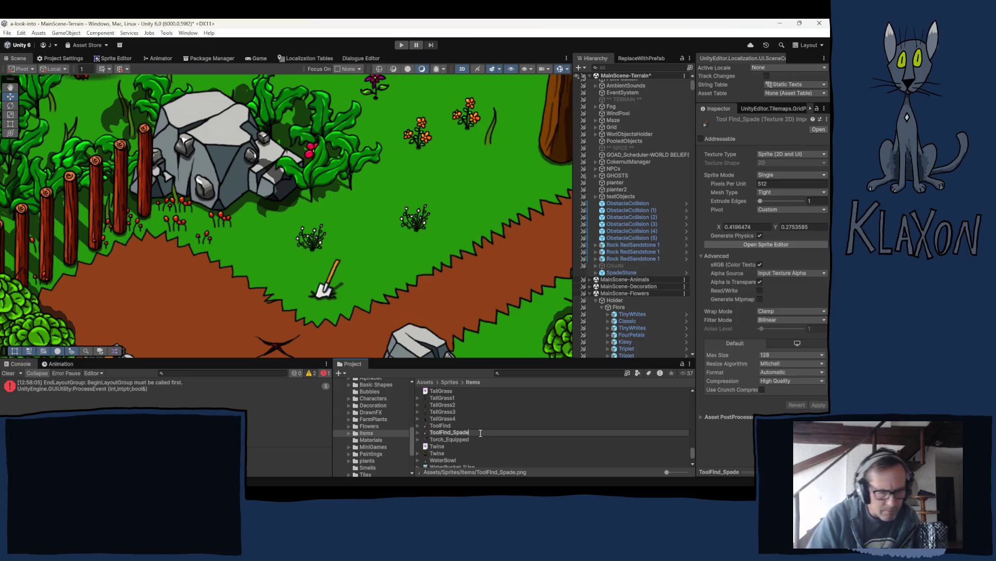
{"action": "type", "text": "S"}
{"action": "type", "text": "to"}
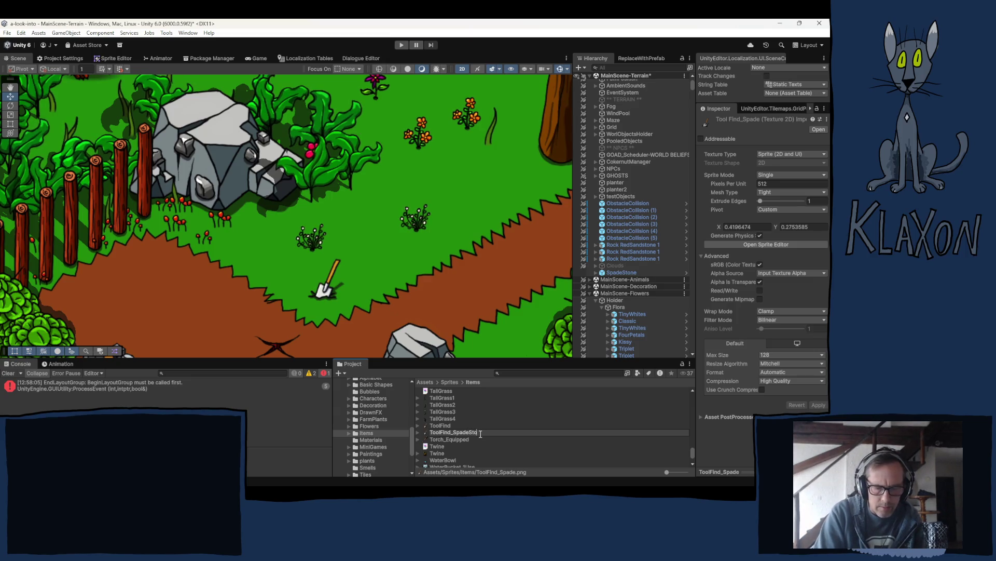
{"action": "type", "text": "ne"}
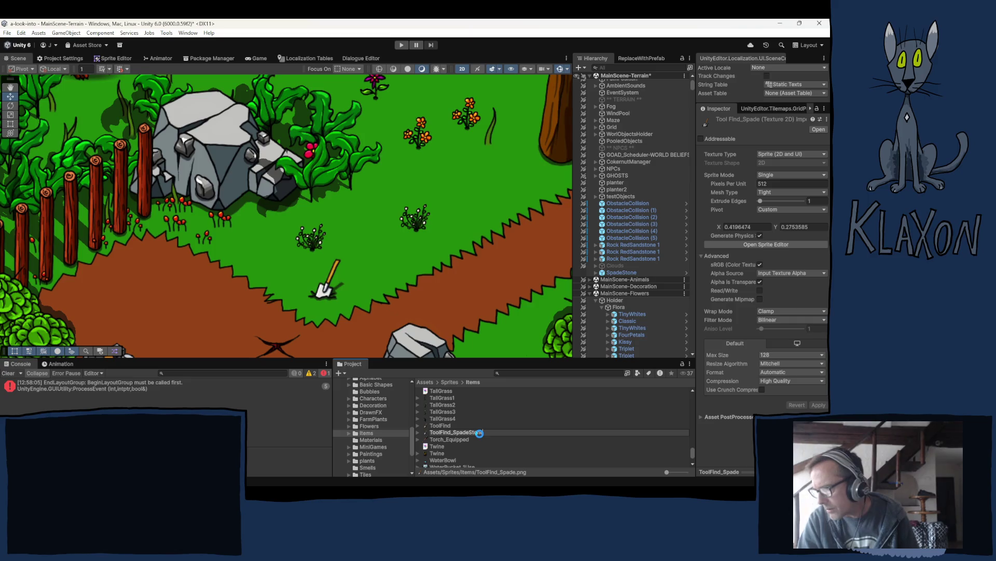
{"action": "key", "text": "Return"}
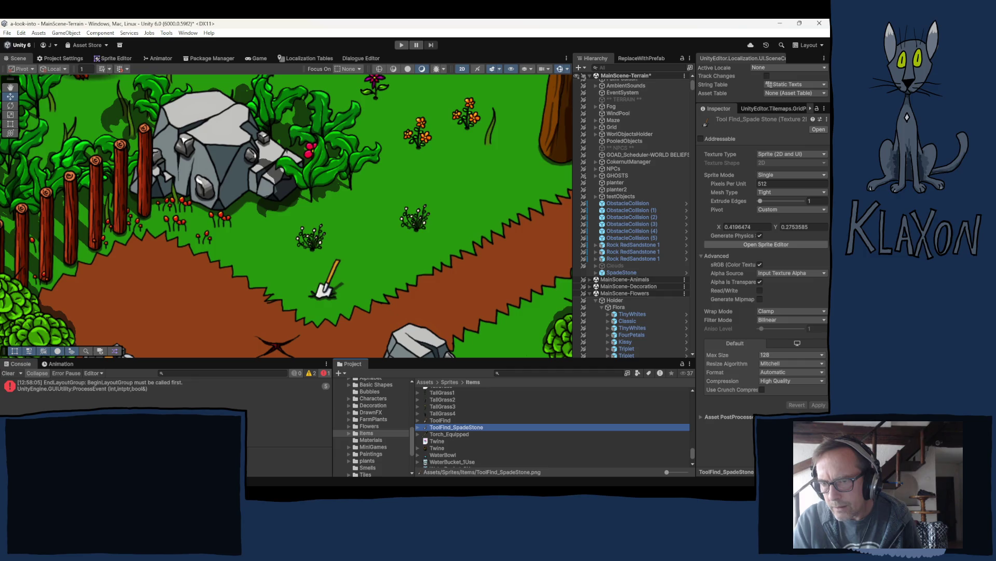
{"action": "key", "text": "alt+Tab"}
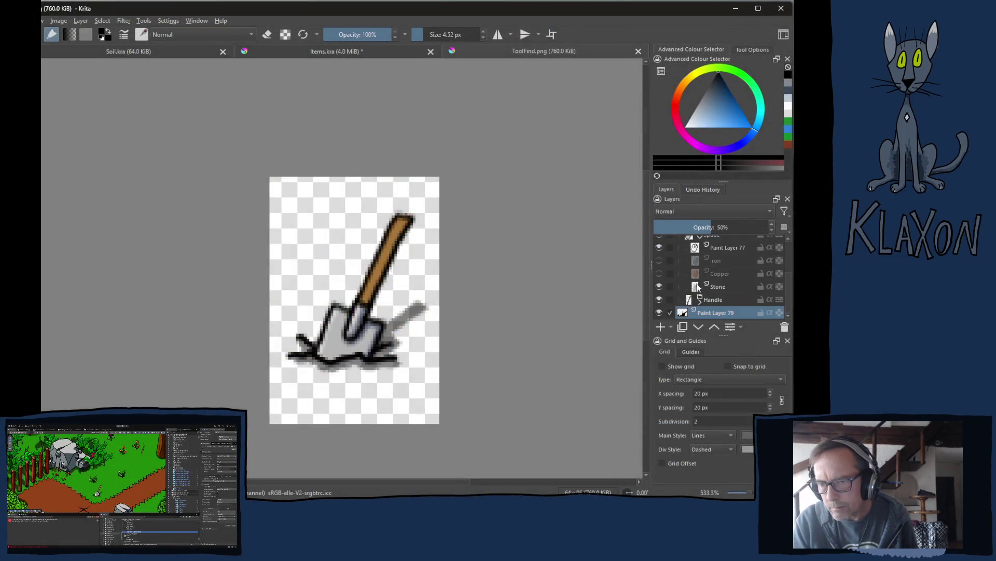
Step: Hide the Stone spade head layer and show the Copper one
{"action": "scroll", "coordinate": [675, 290], "scroll_direction": "down", "scroll_amount": 3}
{"action": "left_click", "coordinate": [659, 286]}
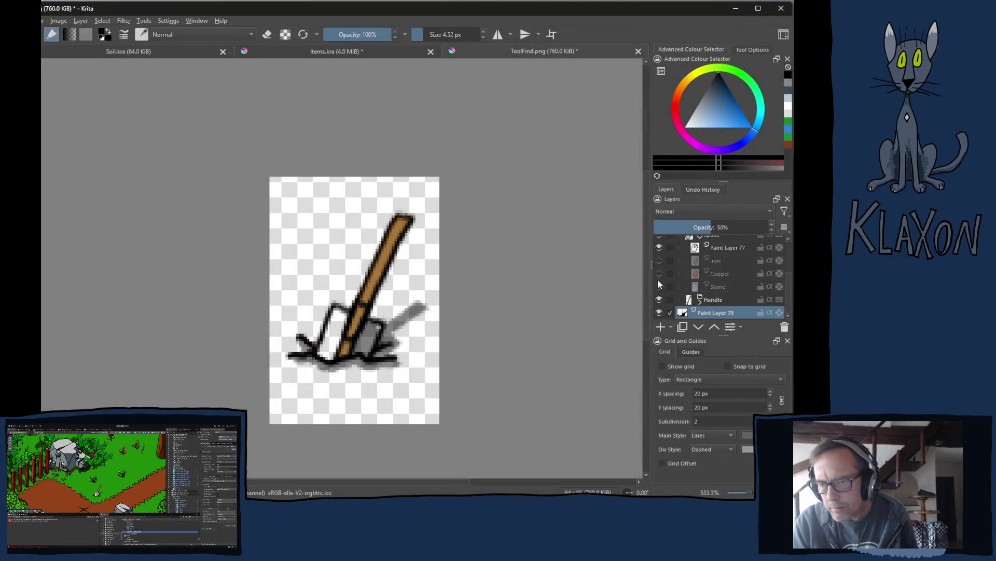
{"action": "left_click", "coordinate": [658, 274]}
Step: Export the drawing as ToolFind_SpadeCopper.png, then swap the visible head from Copper to Iron
{"action": "key", "text": "ctrl+shift+s"}
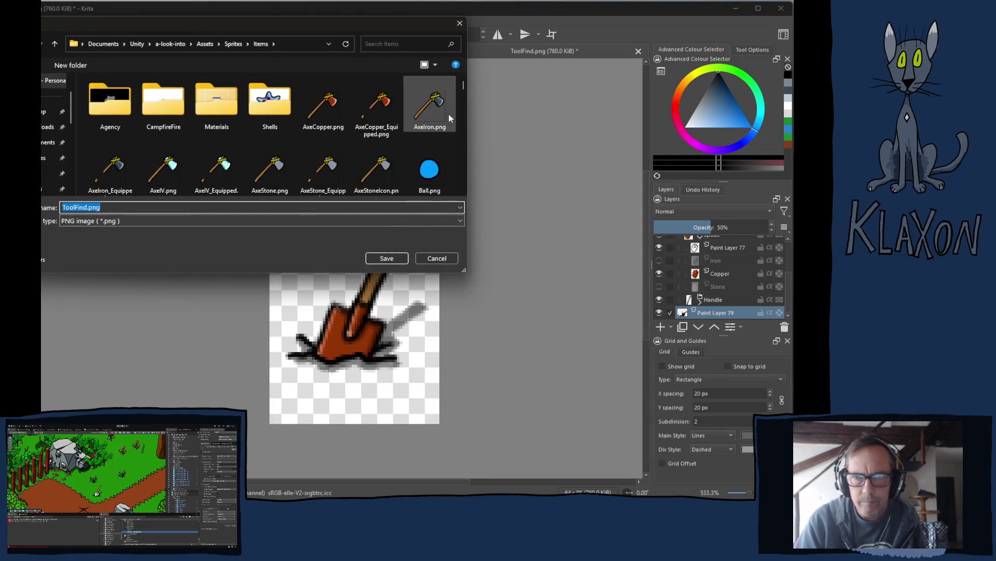
{"action": "scroll", "coordinate": [462, 104], "scroll_direction": "down", "scroll_amount": 2}
{"action": "left_click_drag", "start_coordinate": [463, 112], "coordinate": [456, 184]}
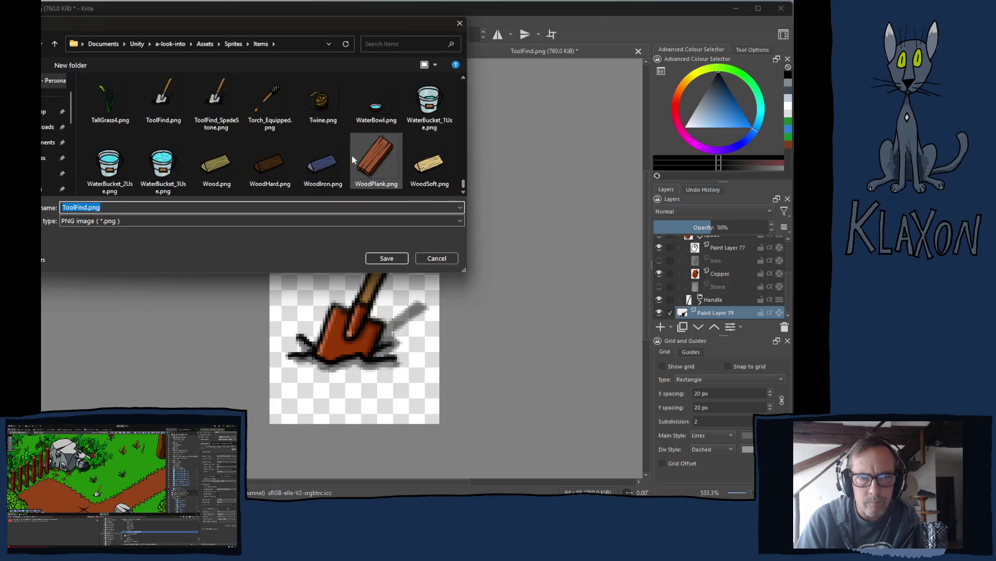
{"action": "left_click", "coordinate": [200, 98]}
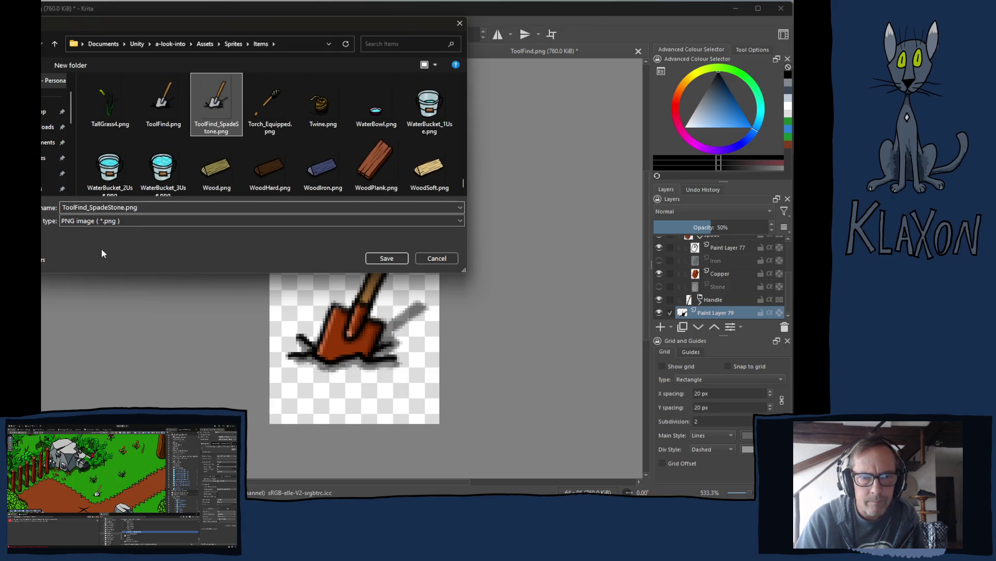
{"action": "left_click", "coordinate": [116, 207]}
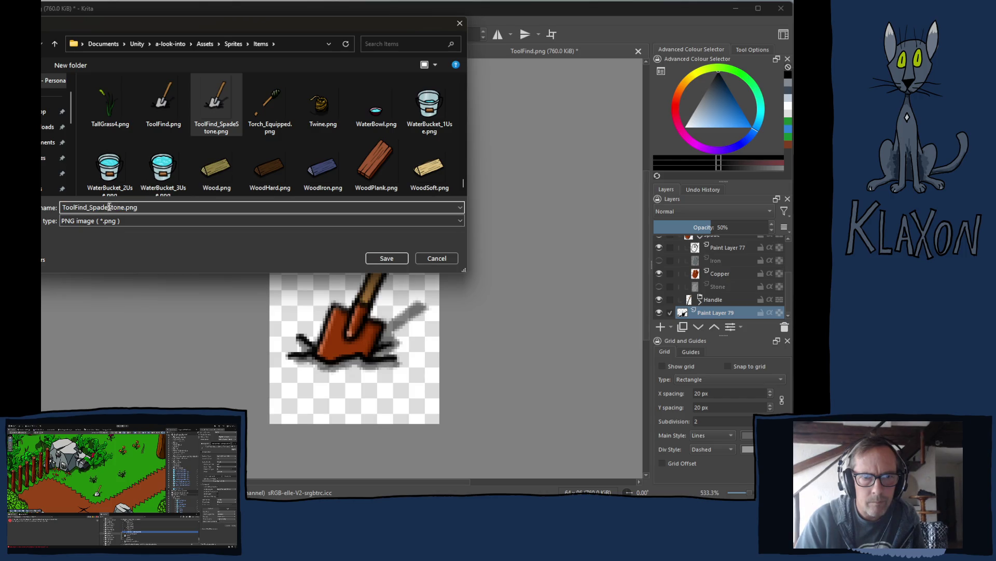
{"action": "left_click_drag", "start_coordinate": [109, 208], "coordinate": [123, 208]}
{"action": "type", "text": "Coppe"}
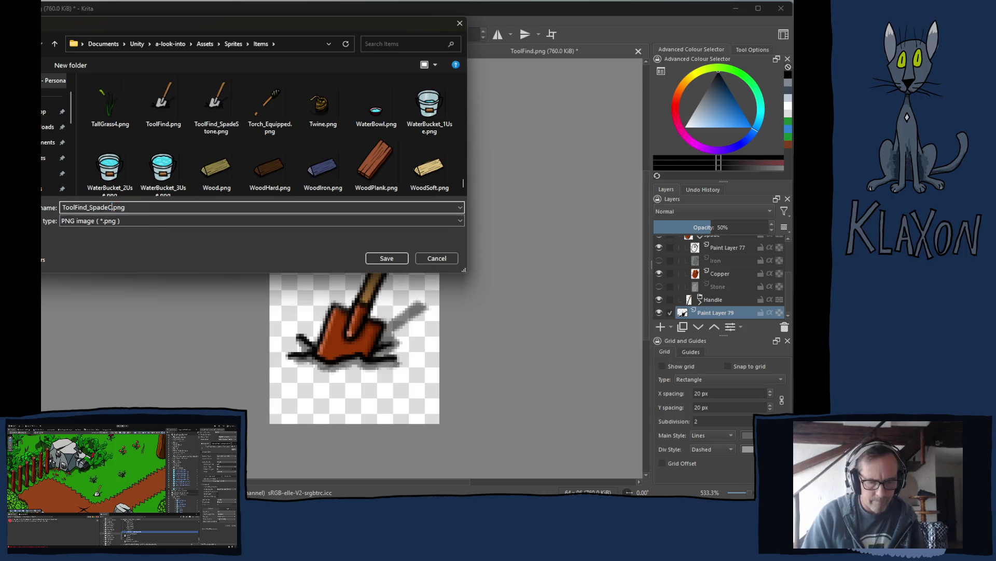
{"action": "type", "text": "r"}
{"action": "key", "text": "Return"}
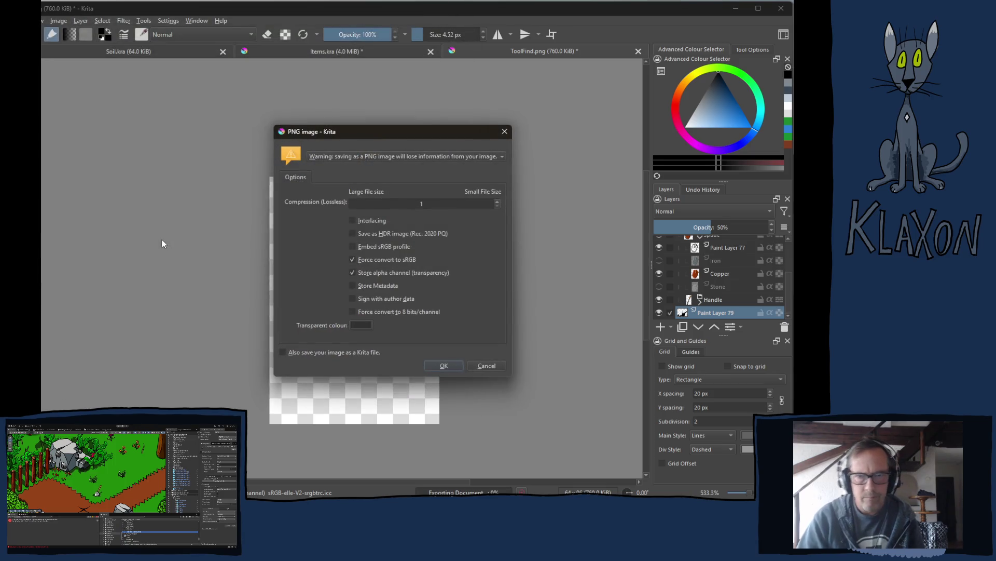
{"action": "key", "text": "Return"}
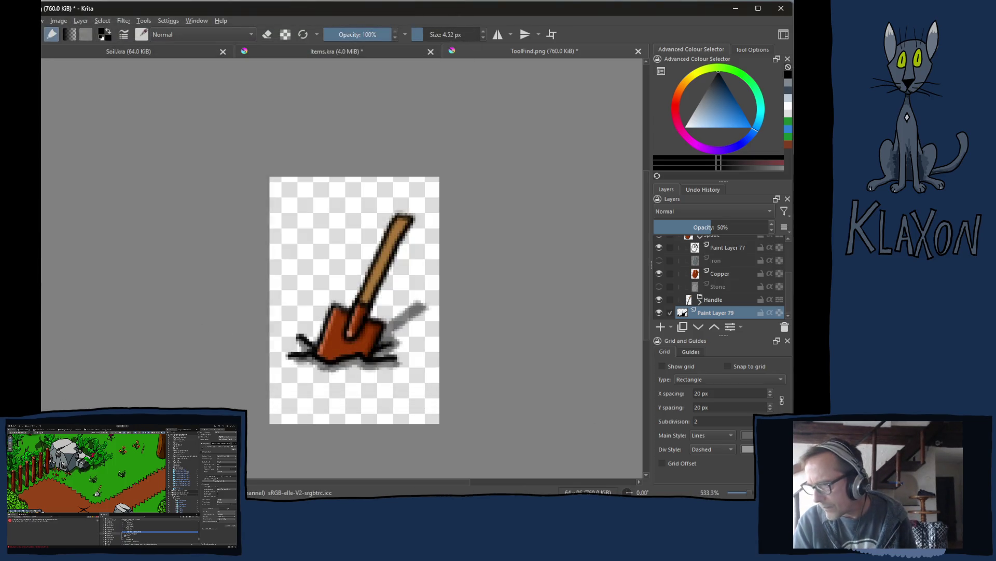
{"action": "left_click", "coordinate": [659, 274]}
{"action": "left_click", "coordinate": [659, 261]}
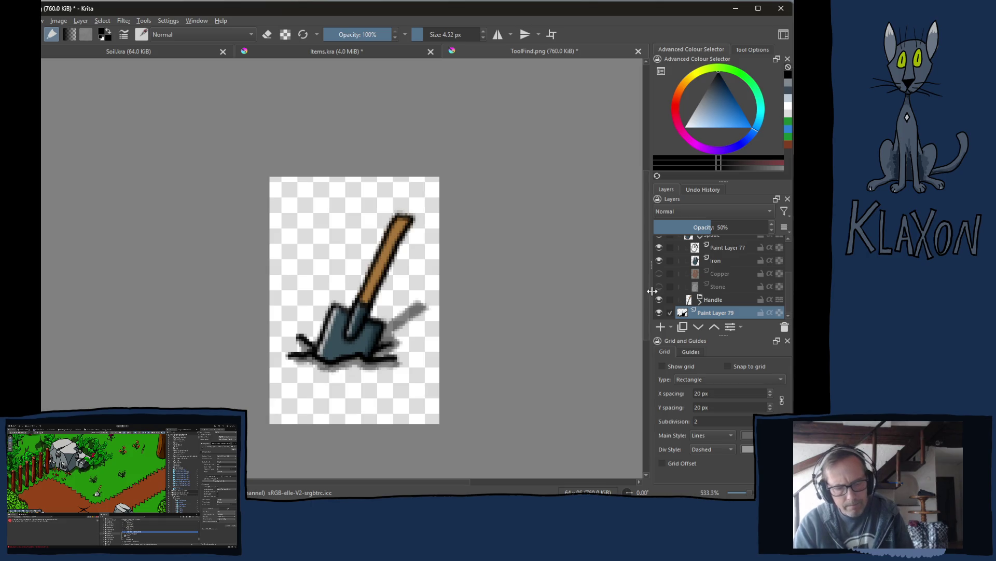
Step: Export the iron spade as ToolFind_SpadeIron.png with default PNG options, then return to Unity
{"action": "key", "text": "ctrl+shift+s"}
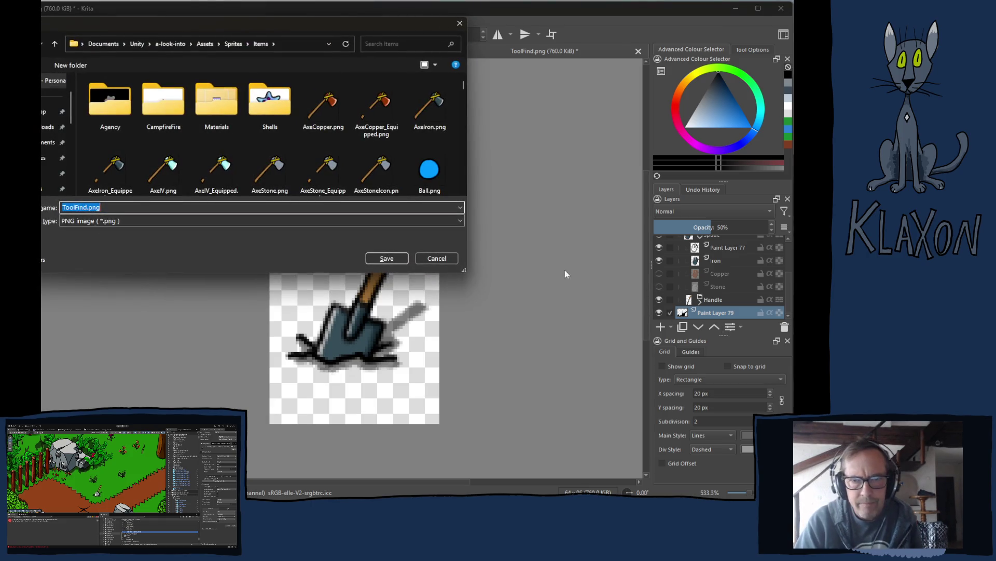
{"action": "left_click", "coordinate": [437, 258]}
{"action": "key", "text": "ctrl+shift+s"}
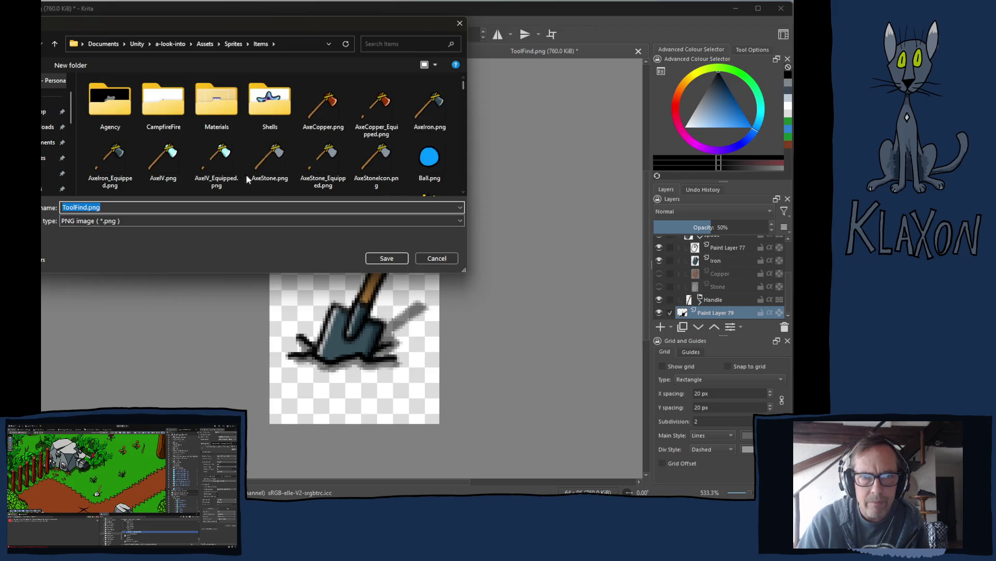
{"action": "left_click_drag", "start_coordinate": [463, 85], "coordinate": [468, 177]}
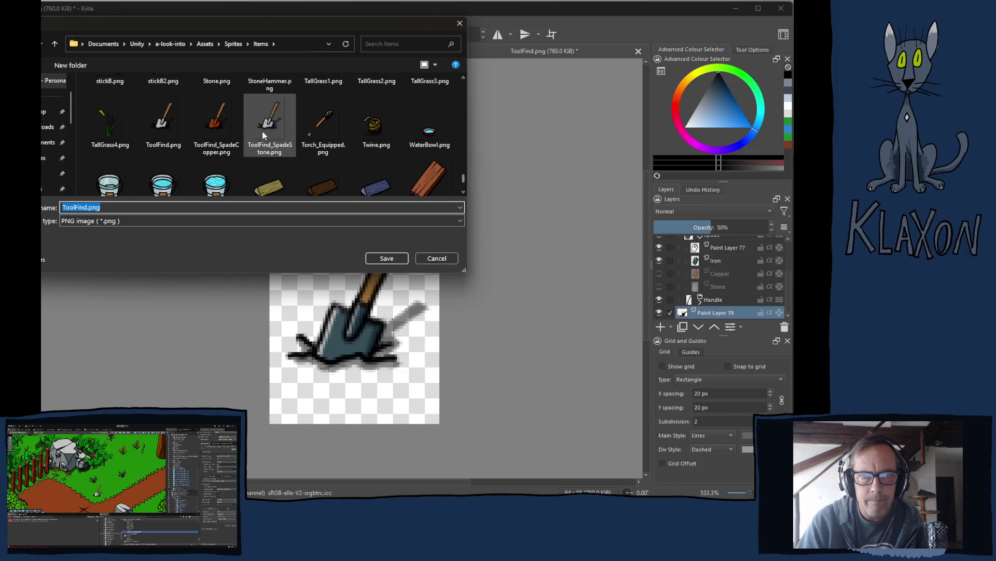
{"action": "left_click", "coordinate": [214, 125]}
{"action": "left_click", "coordinate": [129, 207]}
{"action": "left_click_drag", "start_coordinate": [109, 207], "coordinate": [130, 207]}
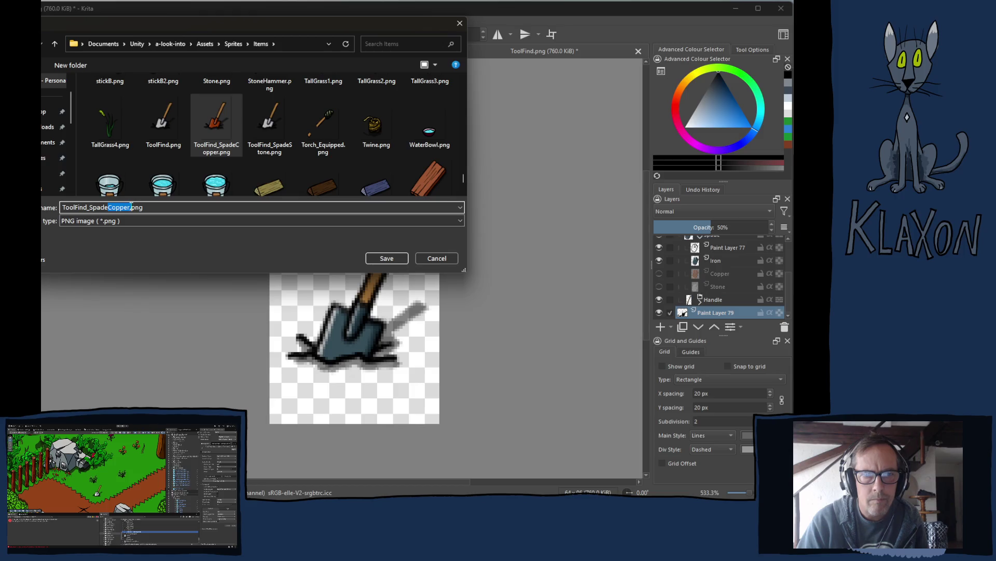
{"action": "type", "text": "Ir"}
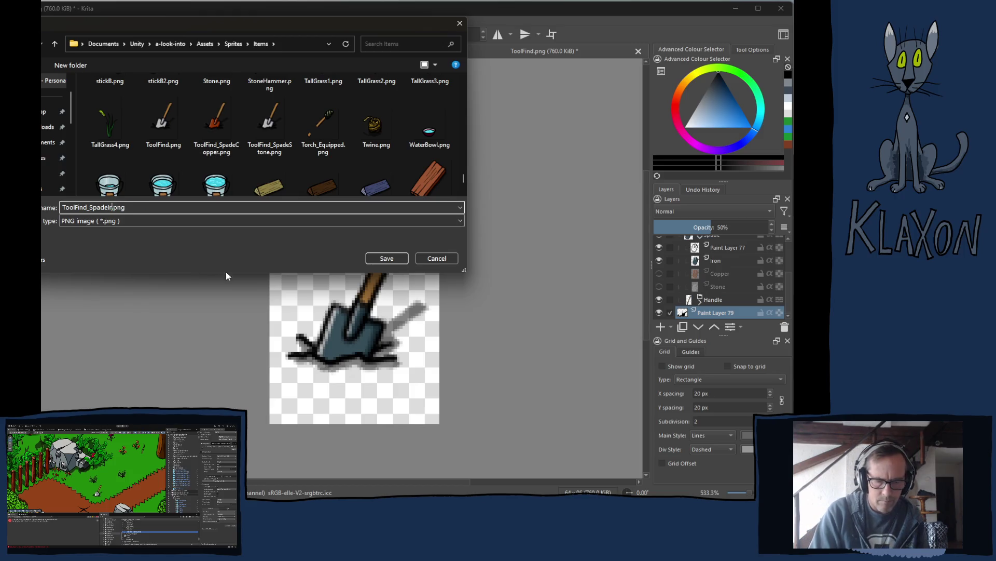
{"action": "type", "text": "on"}
{"action": "key", "text": "Return"}
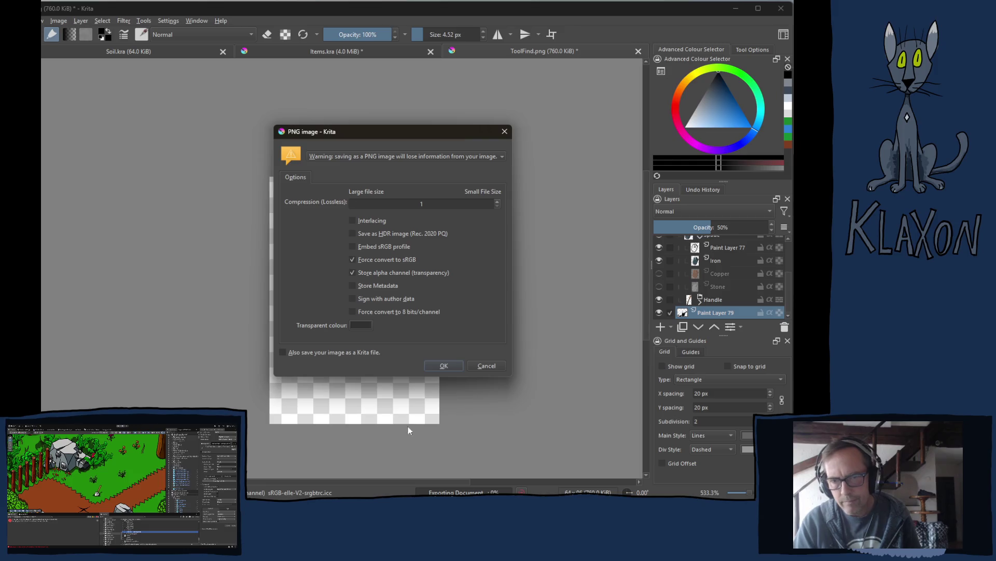
{"action": "left_click", "coordinate": [444, 366]}
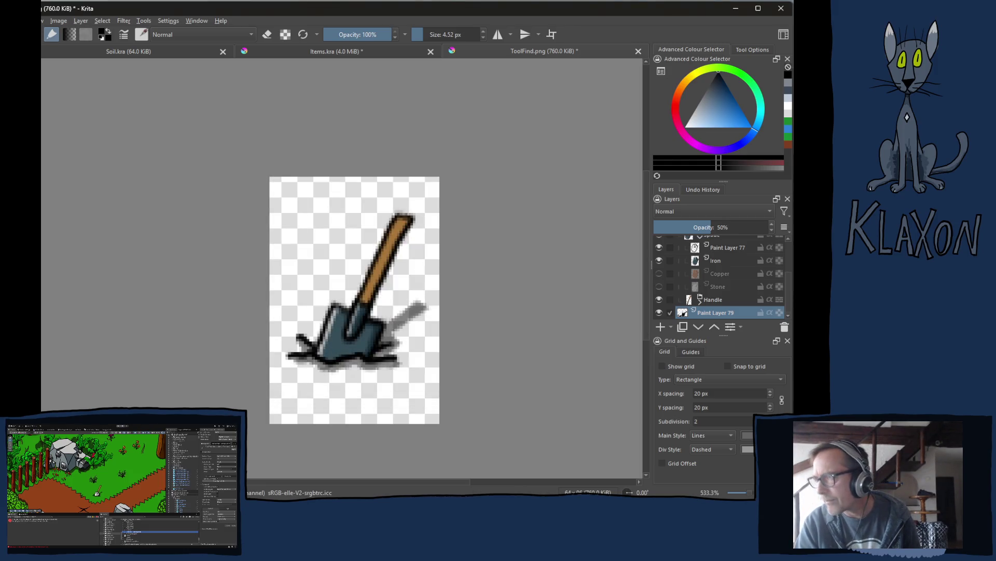
{"action": "key", "text": "alt+Tab"}
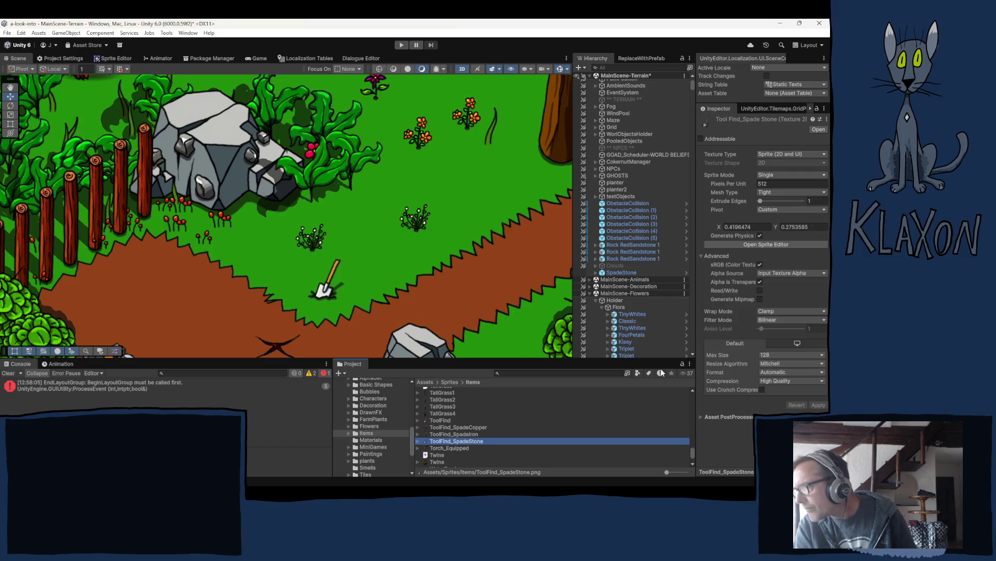
Step: Select SpadeStone and inspect its Saveable Item Entity Int Version values 0, 6, 13
{"action": "left_click", "coordinate": [621, 274]}
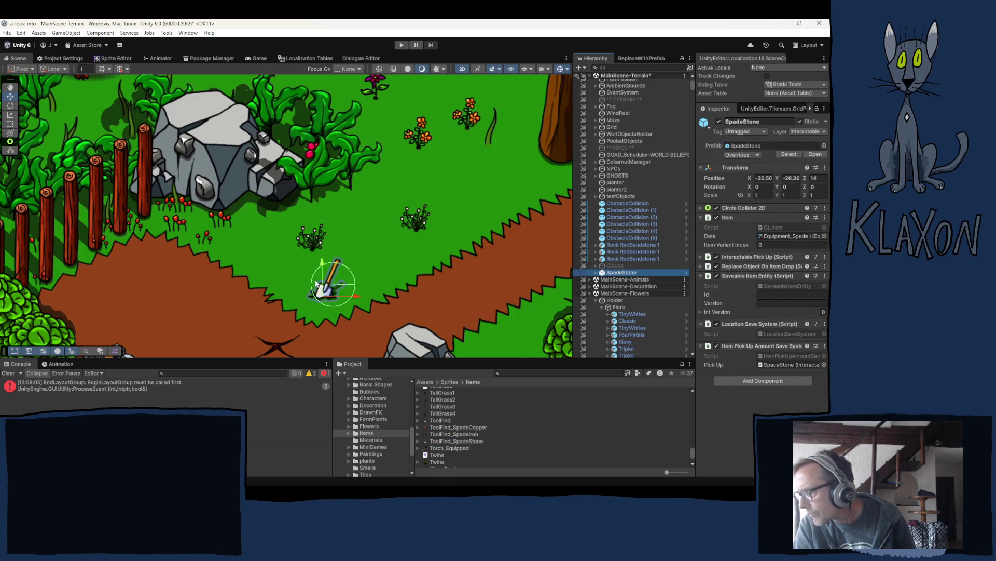
{"action": "left_click", "coordinate": [825, 276]}
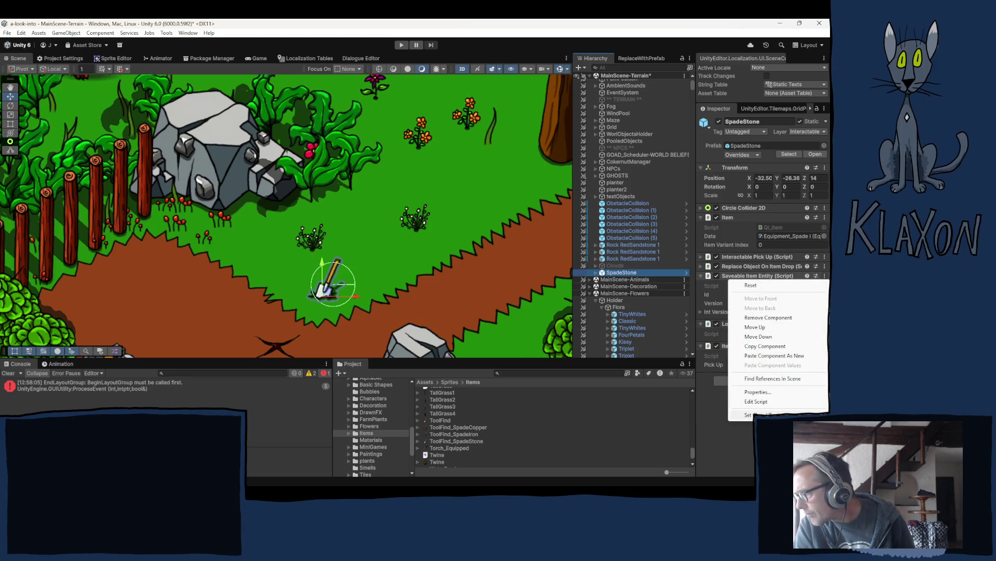
{"action": "left_click", "coordinate": [750, 415]}
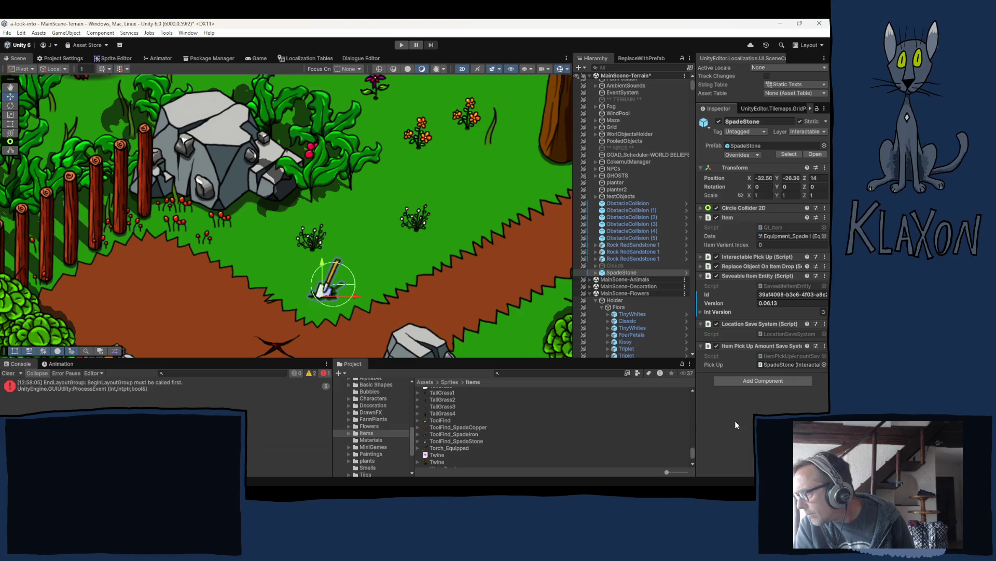
{"action": "left_click", "coordinate": [720, 312]}
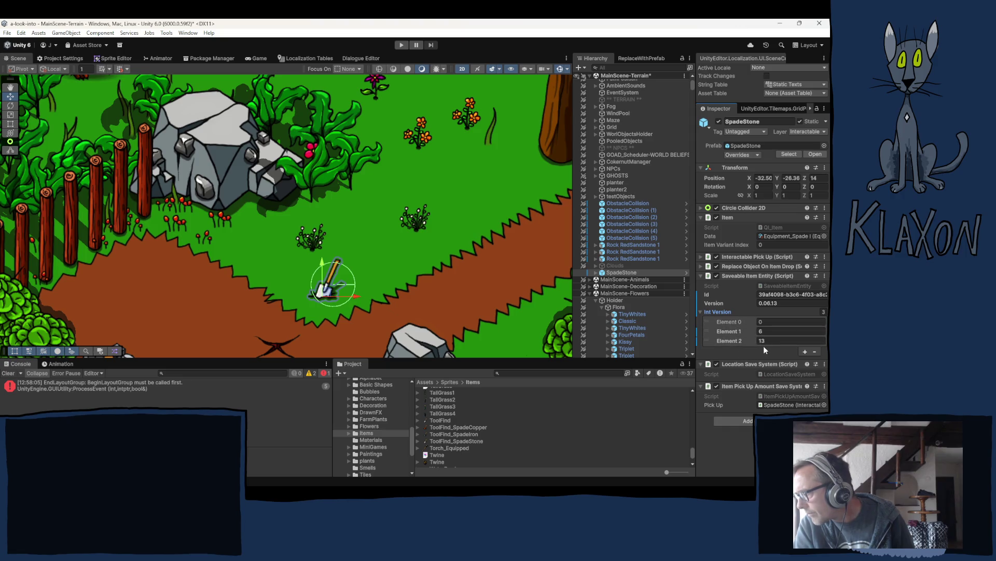
{"action": "left_click", "coordinate": [700, 312]}
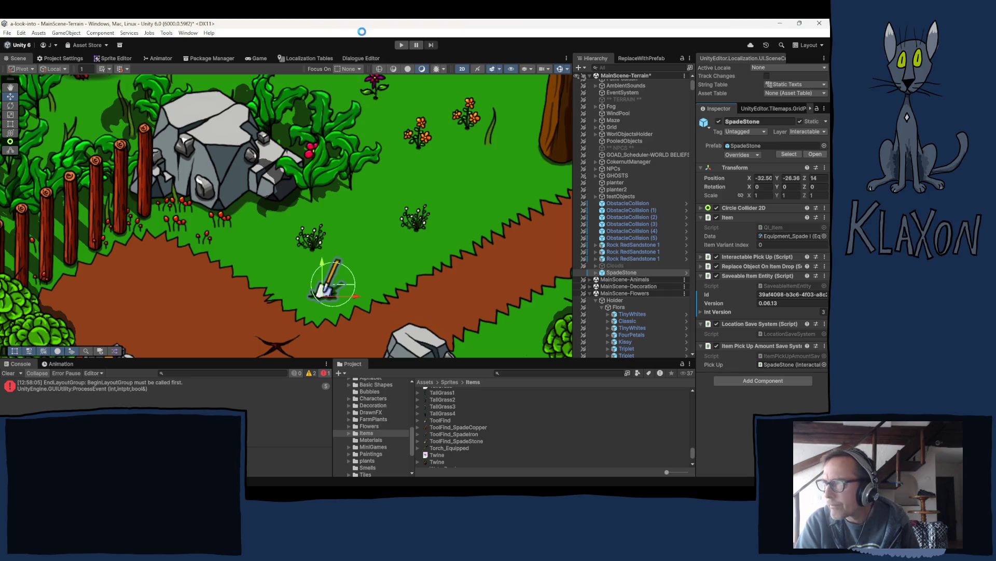
Step: Enter play mode and start a new game, confirming the new save and accepting the character
{"action": "left_click", "coordinate": [400, 46]}
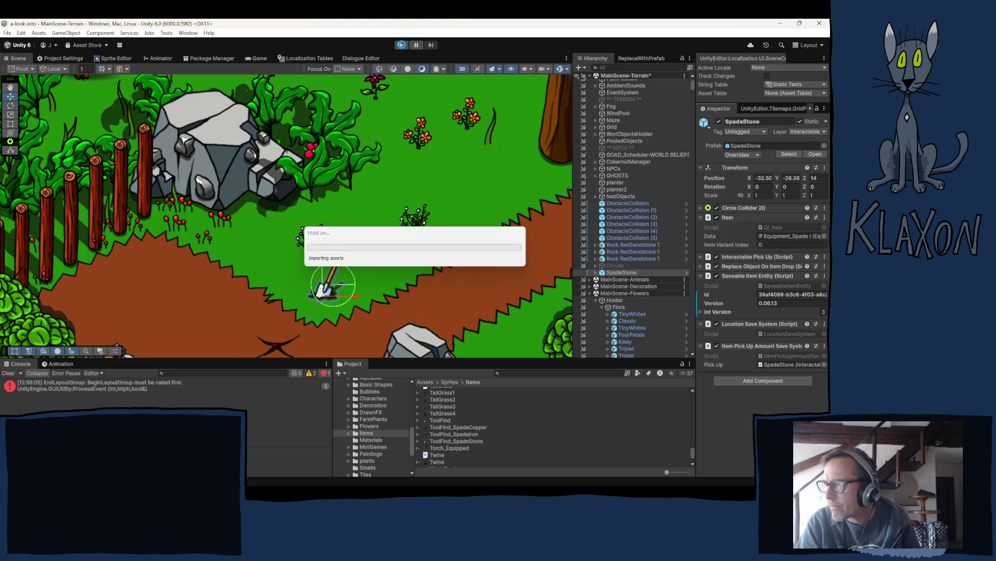
{"action": "left_click", "coordinate": [402, 45]}
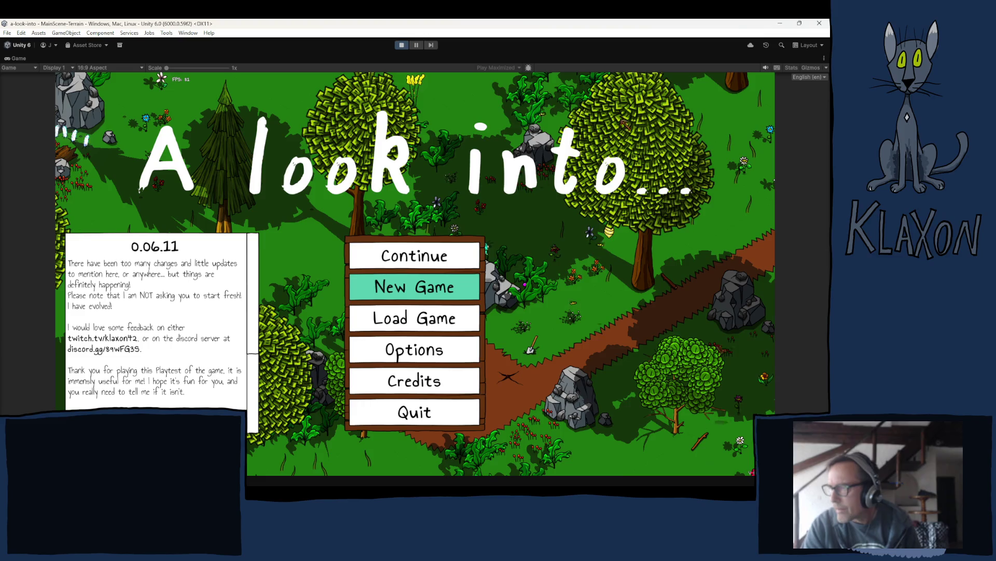
{"action": "left_click", "coordinate": [415, 295]}
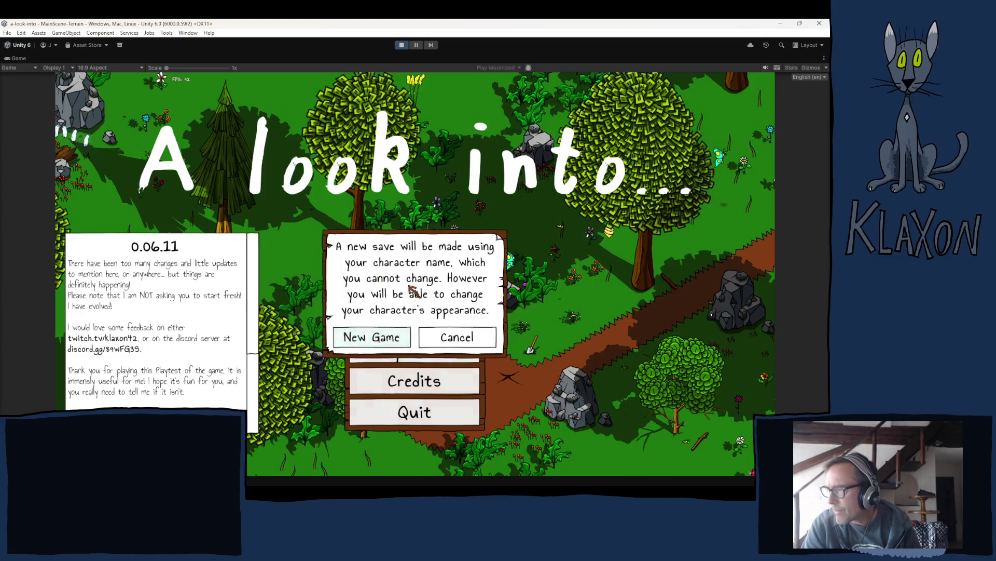
{"action": "left_click", "coordinate": [393, 343]}
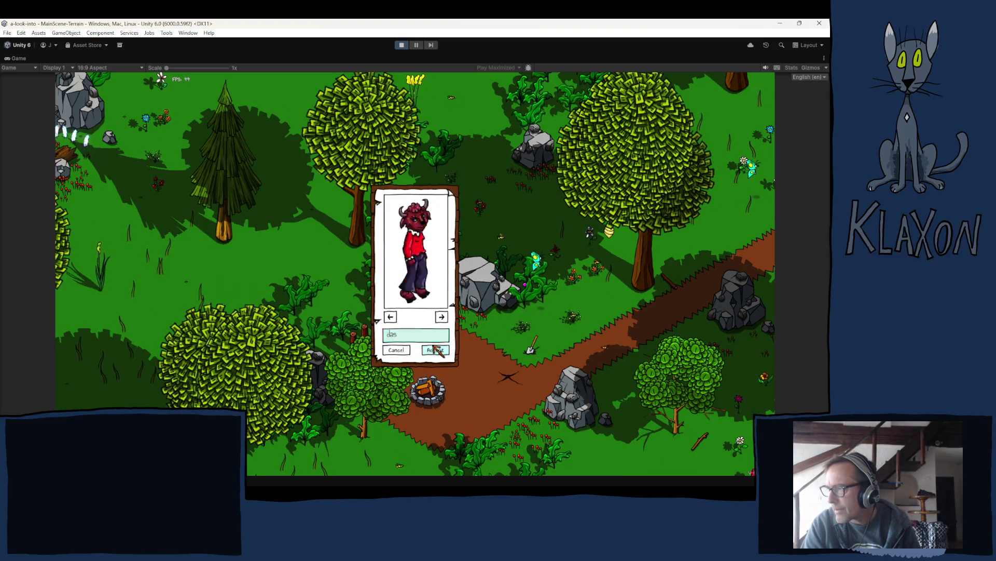
{"action": "left_click", "coordinate": [436, 349]}
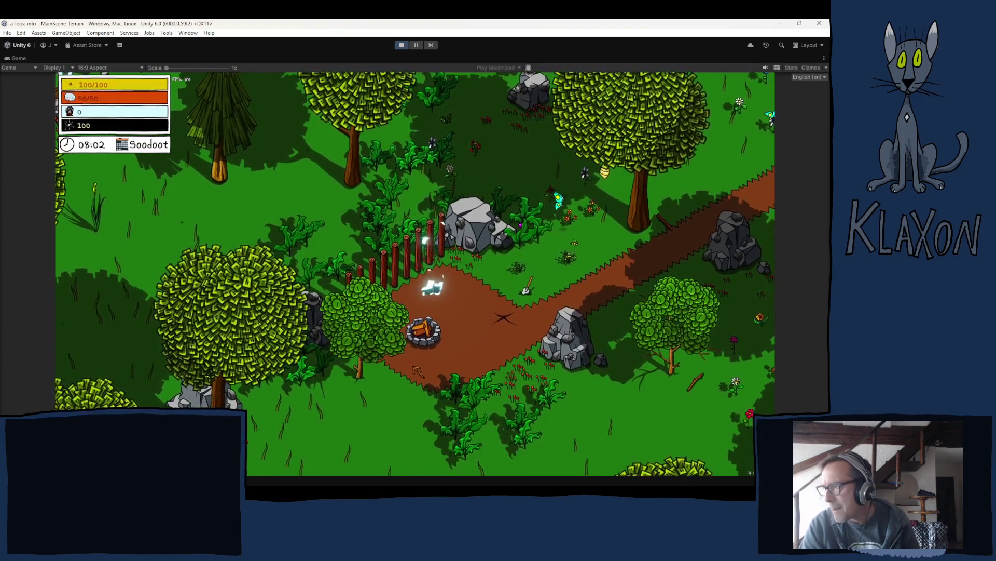
Step: Walk along the path, read the creature's 'Follow me!' message, and stop beside the stone spade
{"action": "key", "text": "d"}
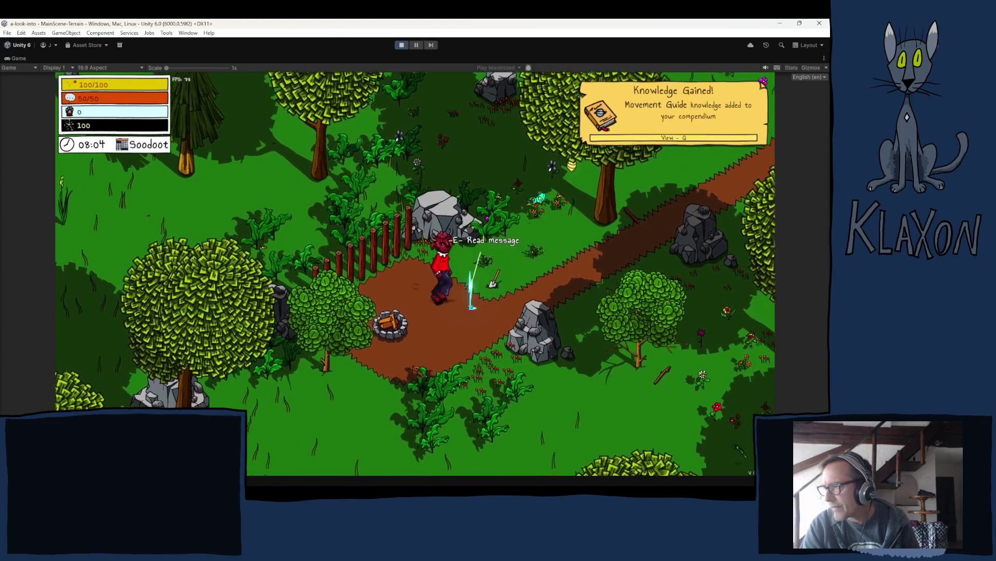
{"action": "key", "text": "d"}
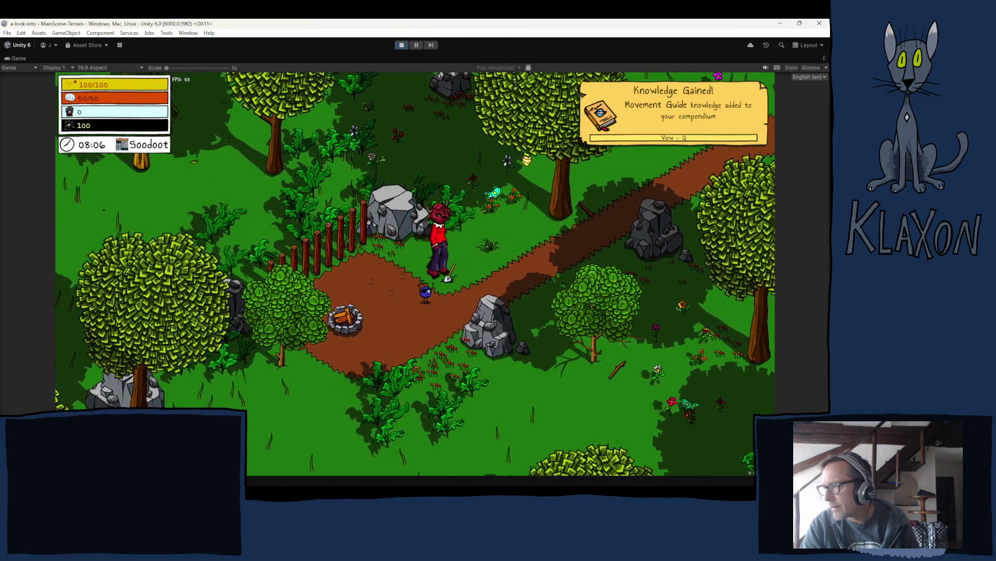
{"action": "key", "text": "a"}
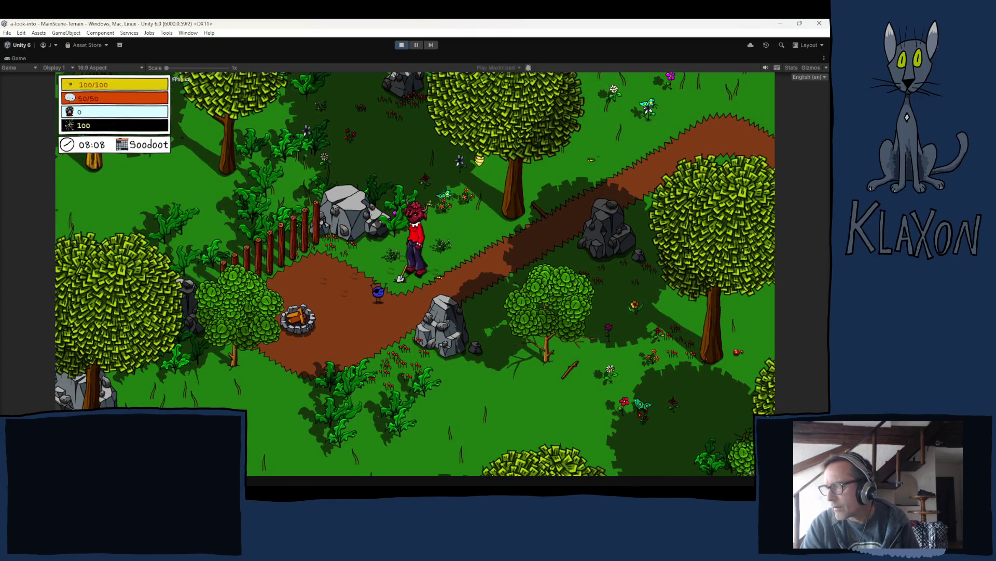
{"action": "key", "text": "a"}
{"action": "key", "text": "a"}
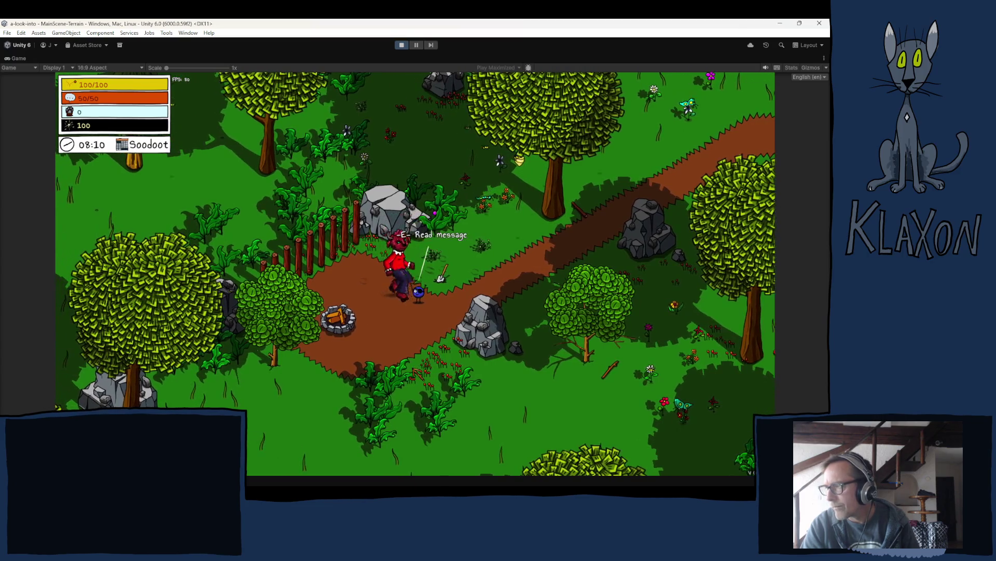
{"action": "key", "text": "e"}
{"action": "left_click", "coordinate": [468, 355]}
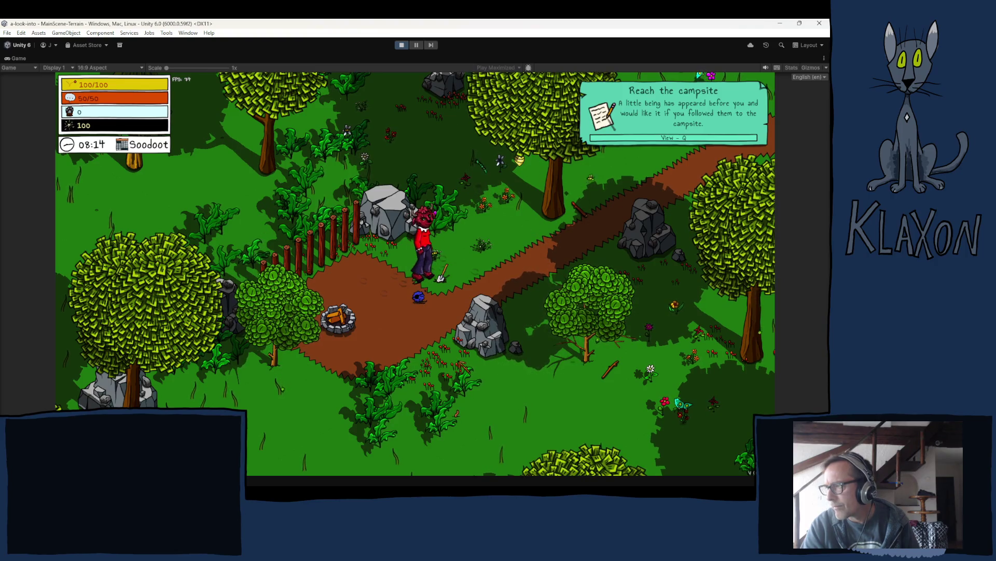
{"action": "key", "text": "w"}
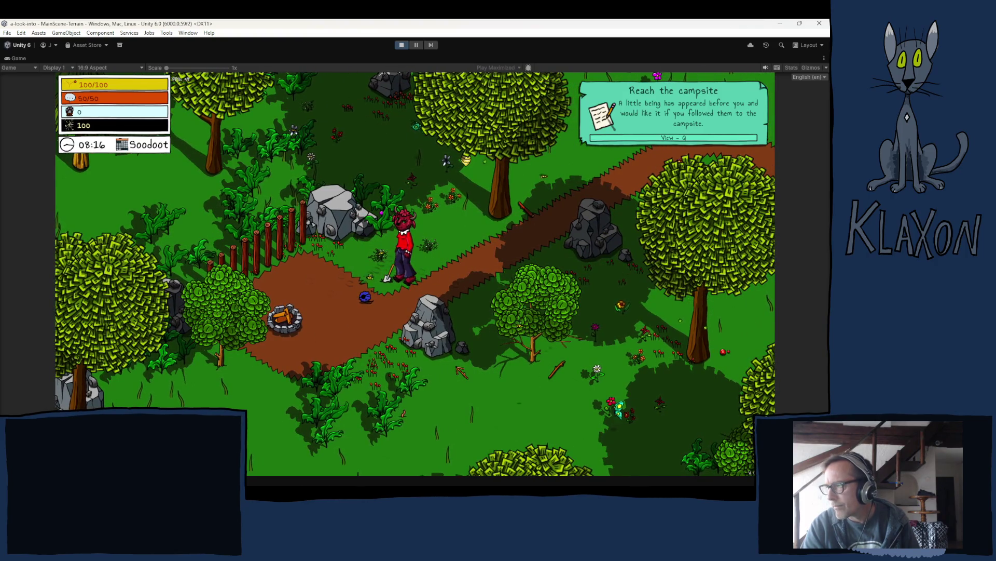
{"action": "key", "text": "a"}
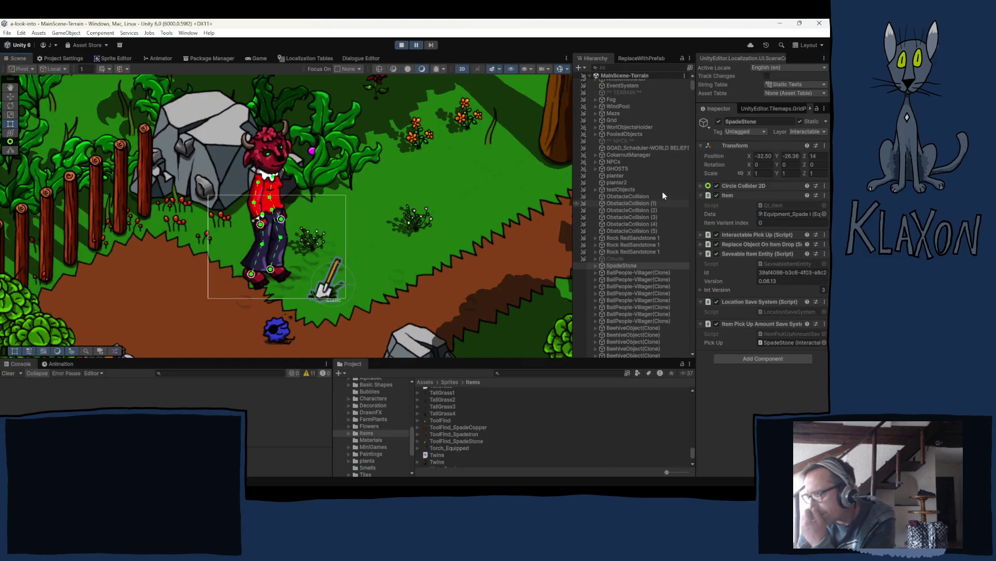
Step: Review the Hierarchy, then stop the play test with Ctrl+P
{"action": "scroll", "coordinate": [633, 270], "scroll_direction": "down", "scroll_amount": 1}
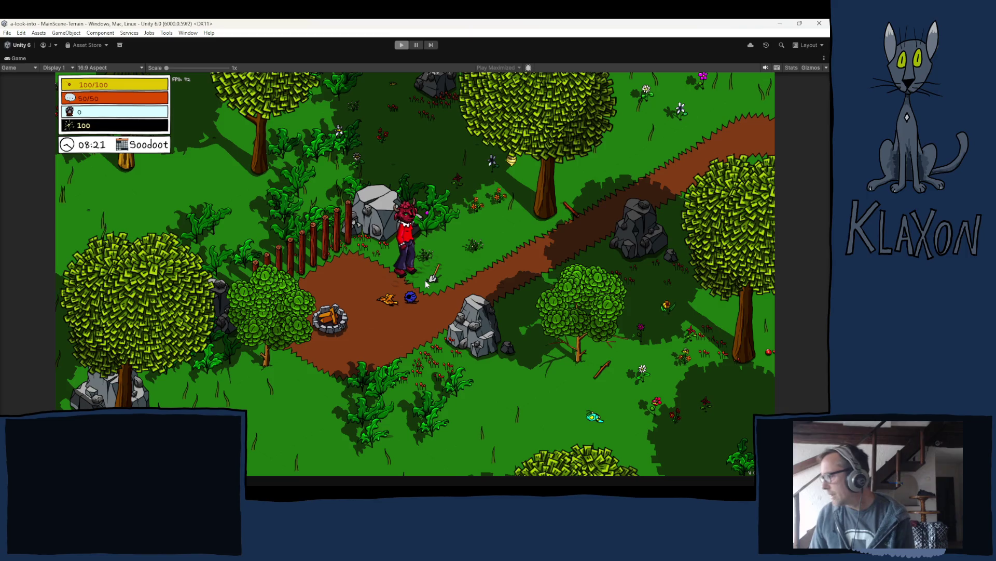
{"action": "key", "text": "ctrl+p"}
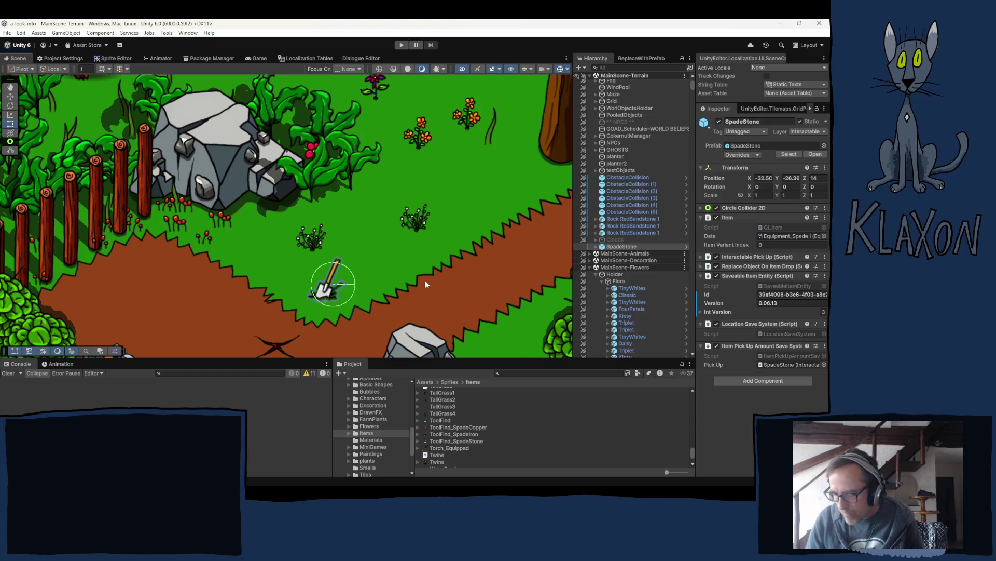
Step: Select SpadeStone's Position Z field, then re-enter play mode with Ctrl+P
{"action": "left_click", "coordinate": [820, 178]}
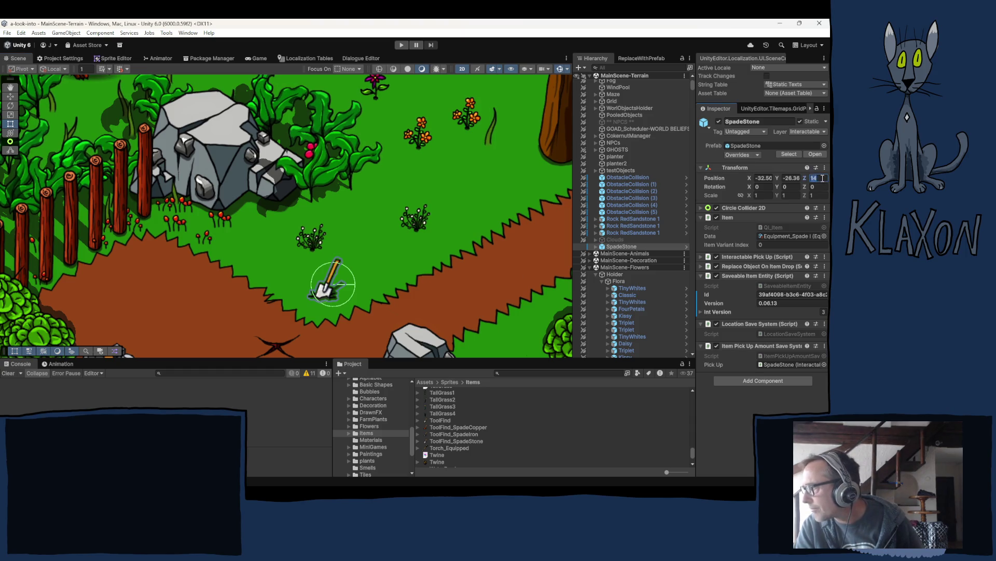
{"action": "key", "text": "ctrl+p"}
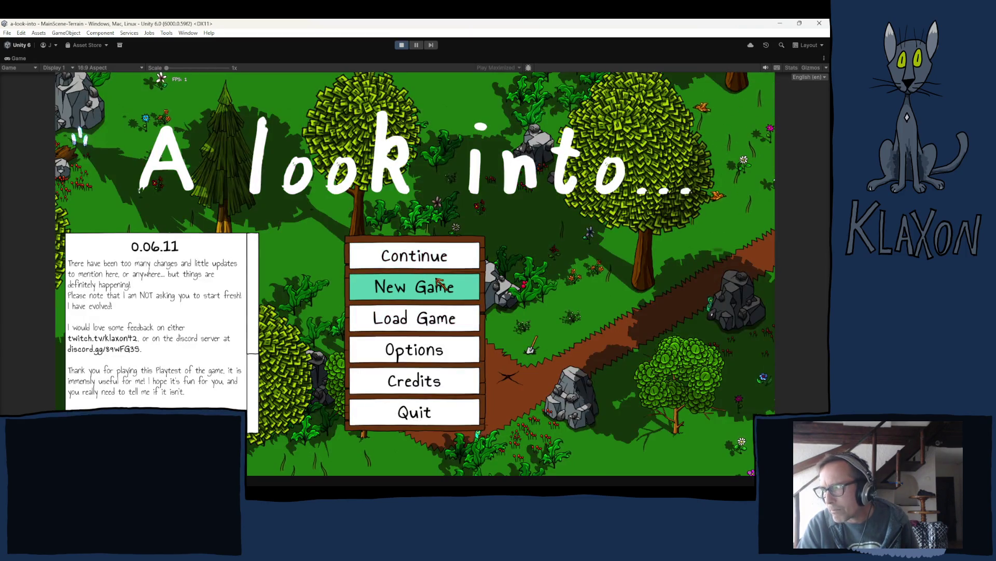
Step: Start a new game, walk up to the stone spade, and check the inventory
{"action": "left_click", "coordinate": [383, 286]}
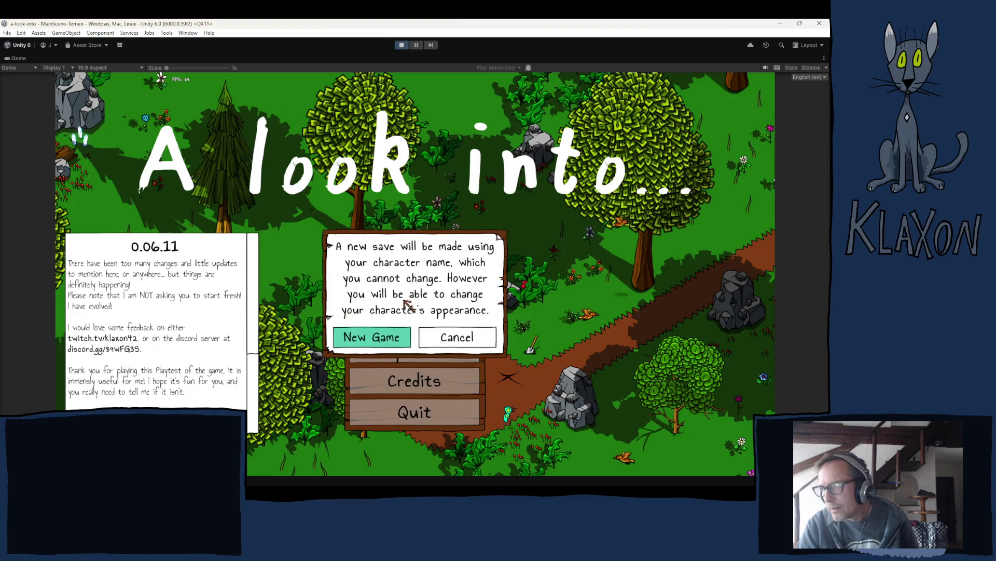
{"action": "left_click", "coordinate": [381, 335]}
{"action": "type", "text": "cgrt"}
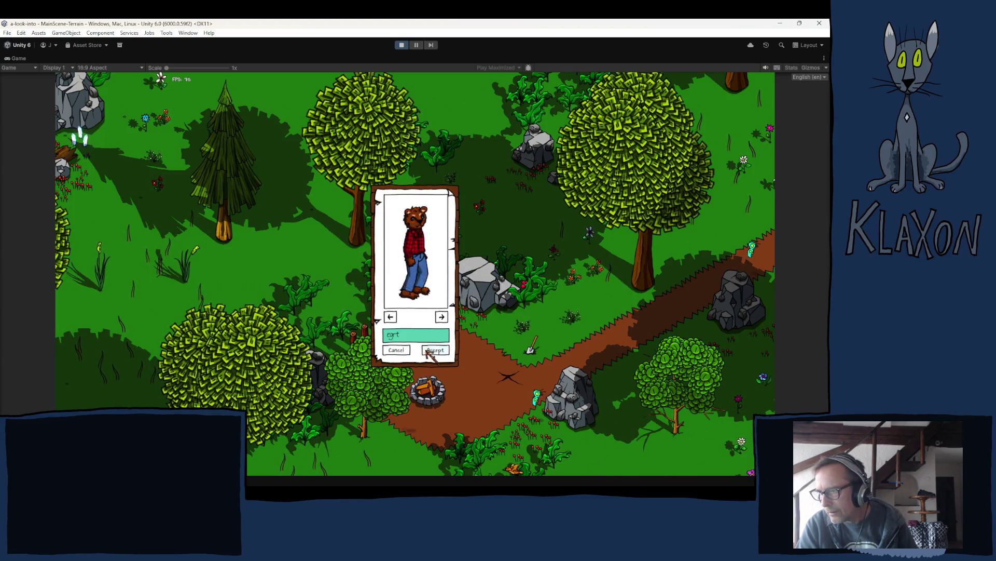
{"action": "left_click", "coordinate": [431, 349]}
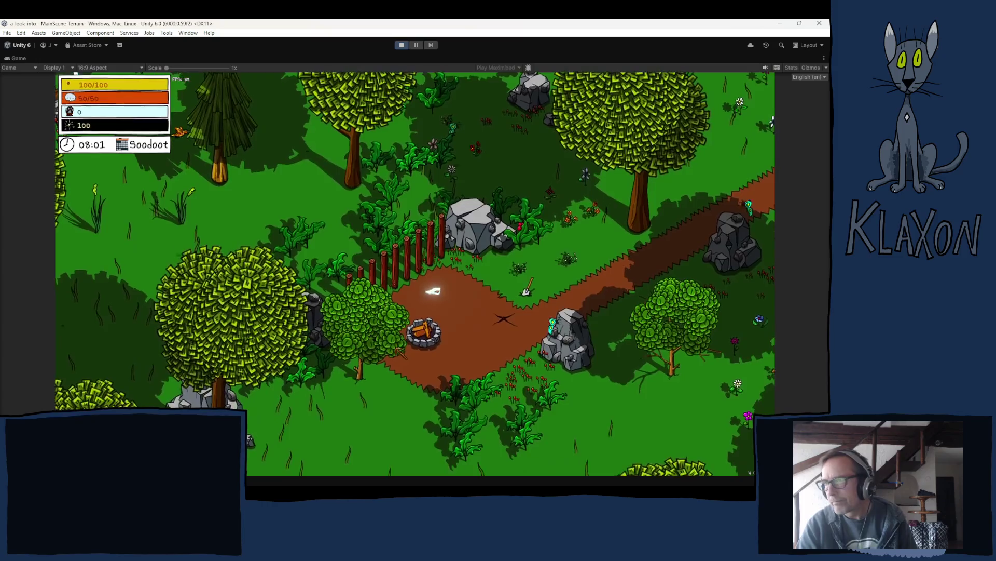
{"action": "key", "text": "d"}
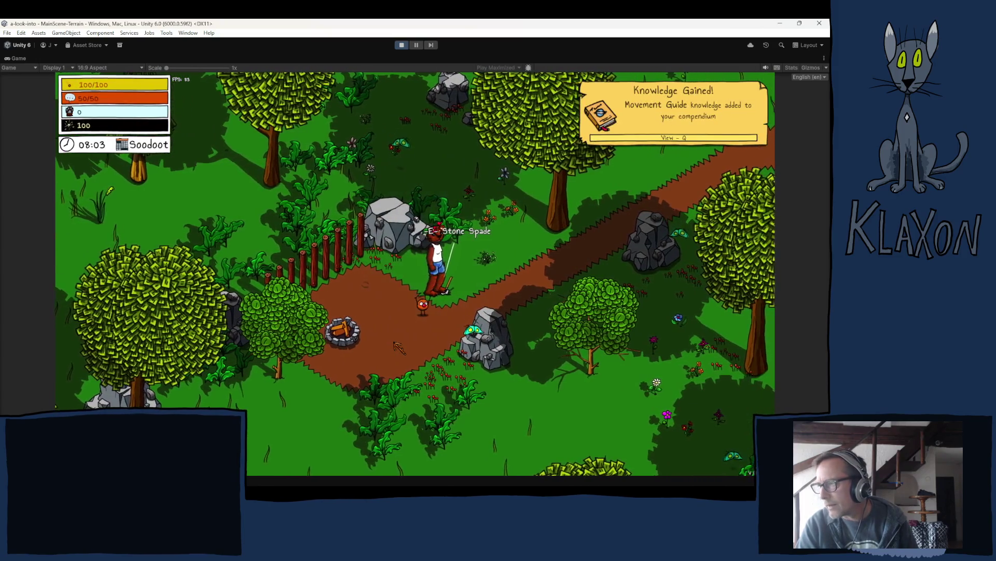
{"action": "key", "text": "a"}
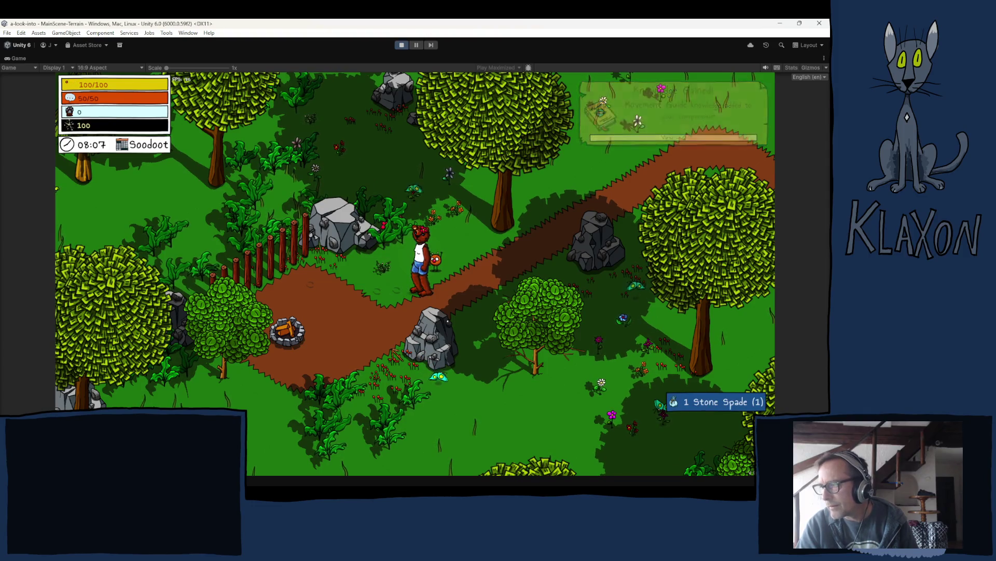
{"action": "key", "text": "Tab"}
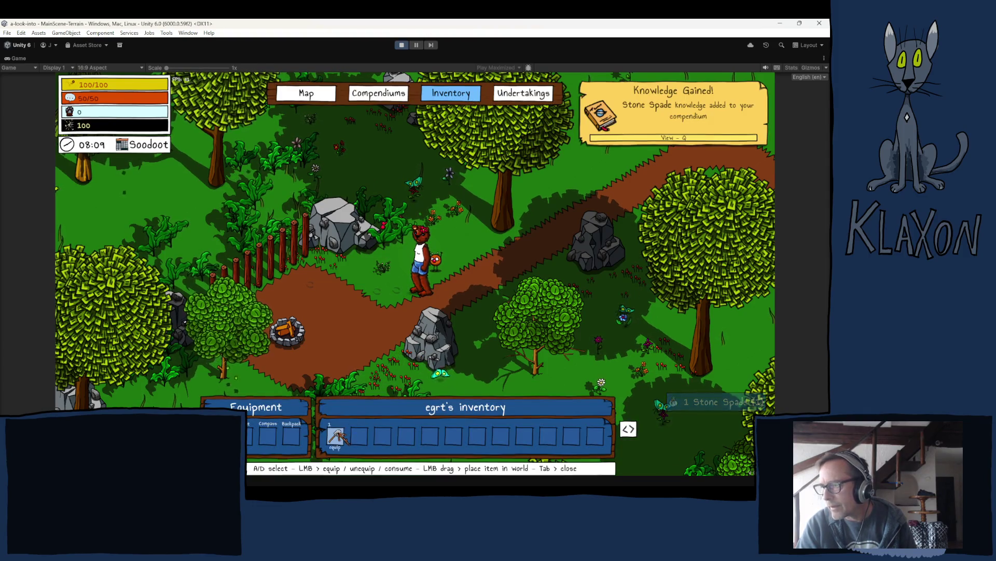
{"action": "key", "text": "Tab"}
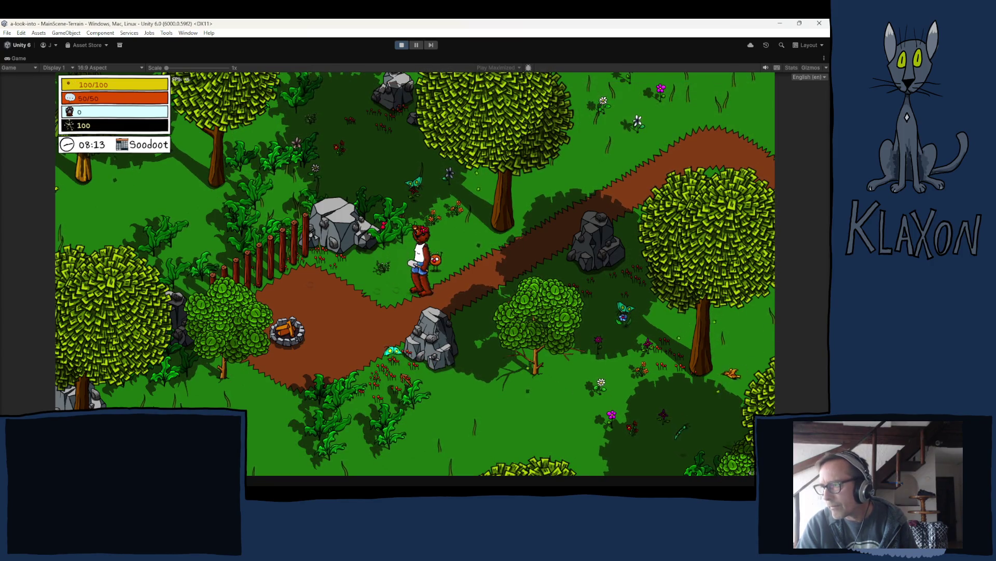
Step: Open the inventory and drop the stone spade back into the garden
{"action": "key", "text": "a"}
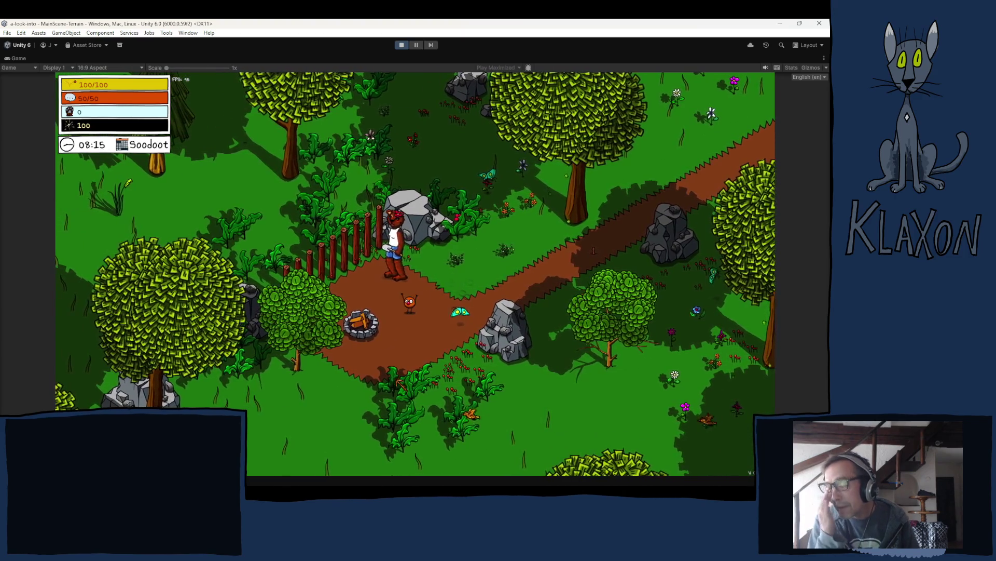
{"action": "key", "text": "d"}
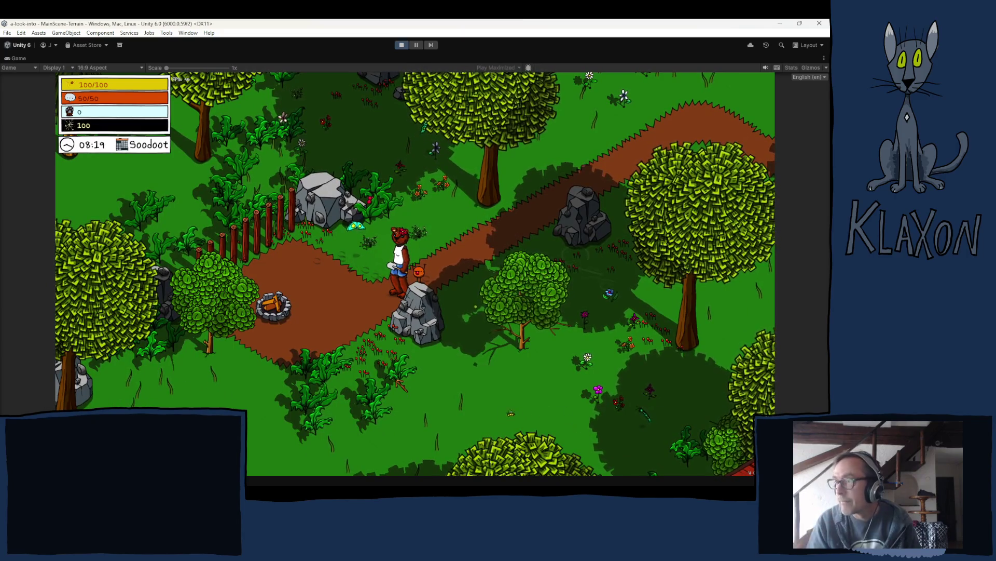
{"action": "key", "text": "Escape"}
{"action": "key", "text": "Escape"}
{"action": "key", "text": "Tab"}
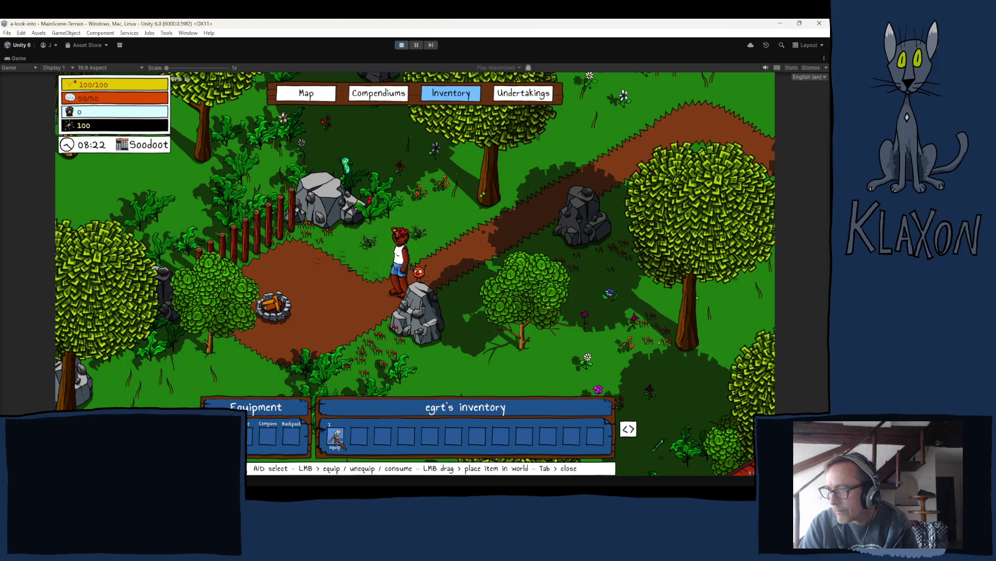
{"action": "key", "text": "Tab"}
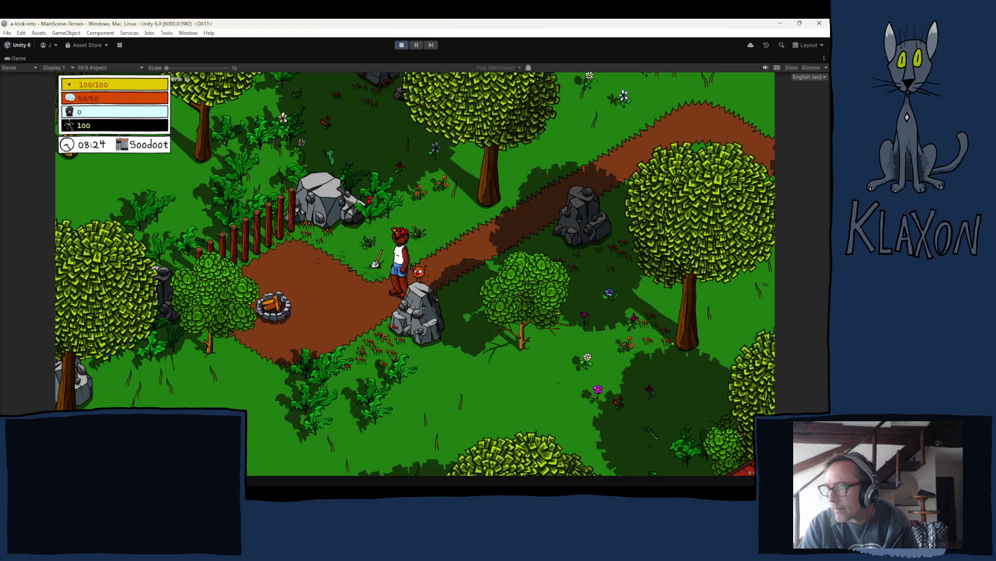
Step: Walk to the dropped spade, pick it up with E, and confirm it's in the inventory
{"action": "key", "text": "w"}
{"action": "key", "text": "1"}
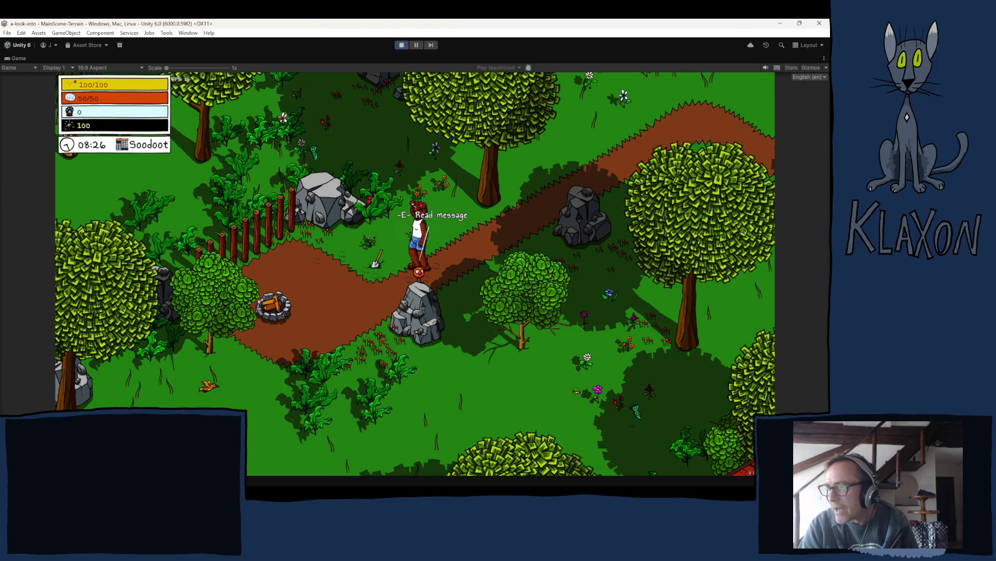
{"action": "key", "text": "a"}
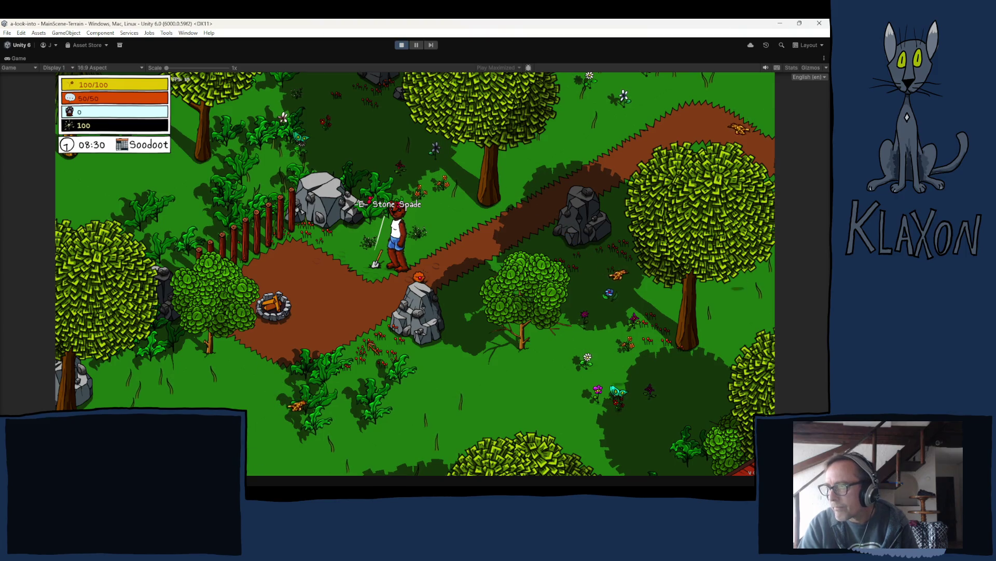
{"action": "key", "text": "e"}
{"action": "key", "text": "Tab"}
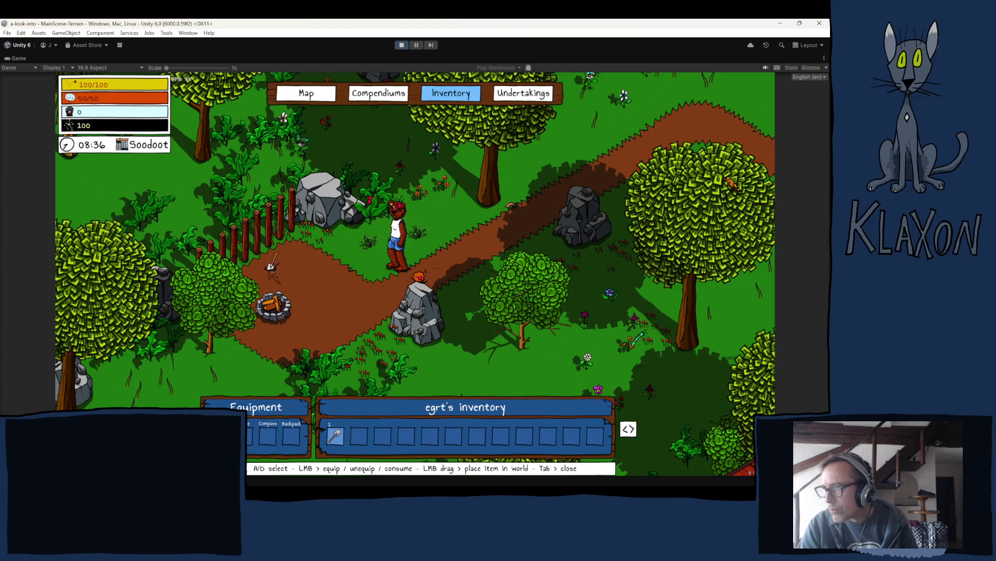
{"action": "key", "text": "Tab"}
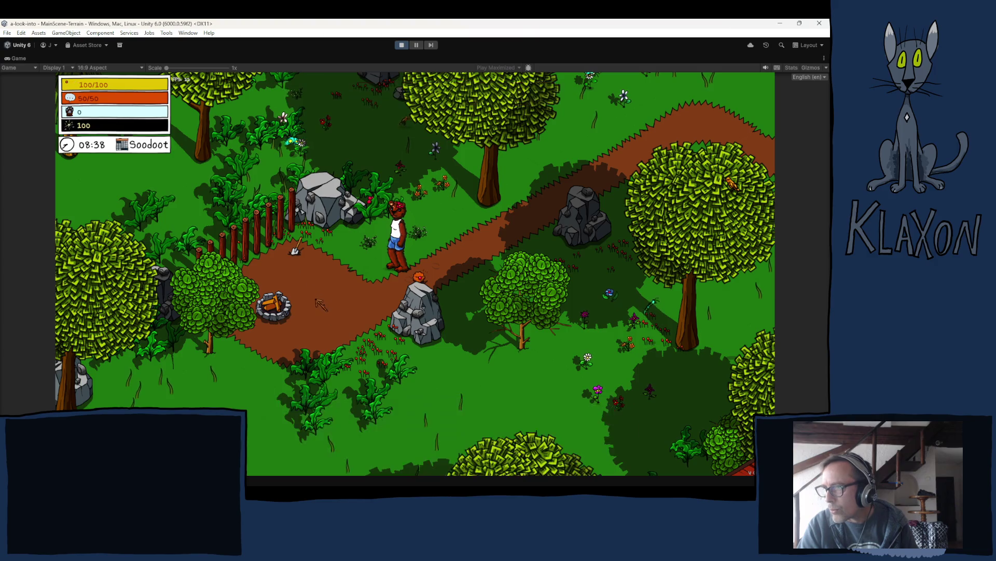
Step: Collect the spade from the ground again, then remove it from the first inventory slot
{"action": "key", "text": "a"}
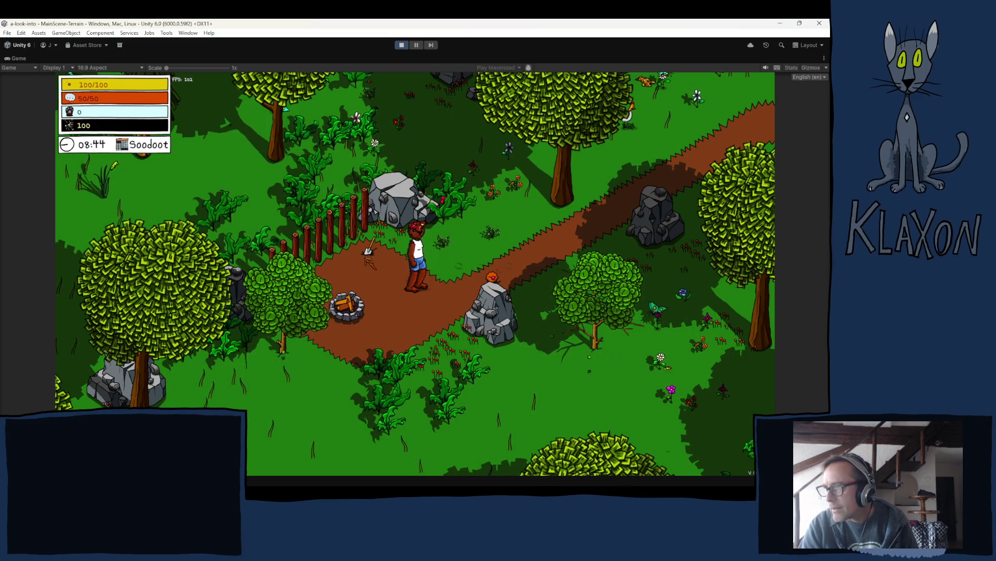
{"action": "left_click", "coordinate": [373, 263]}
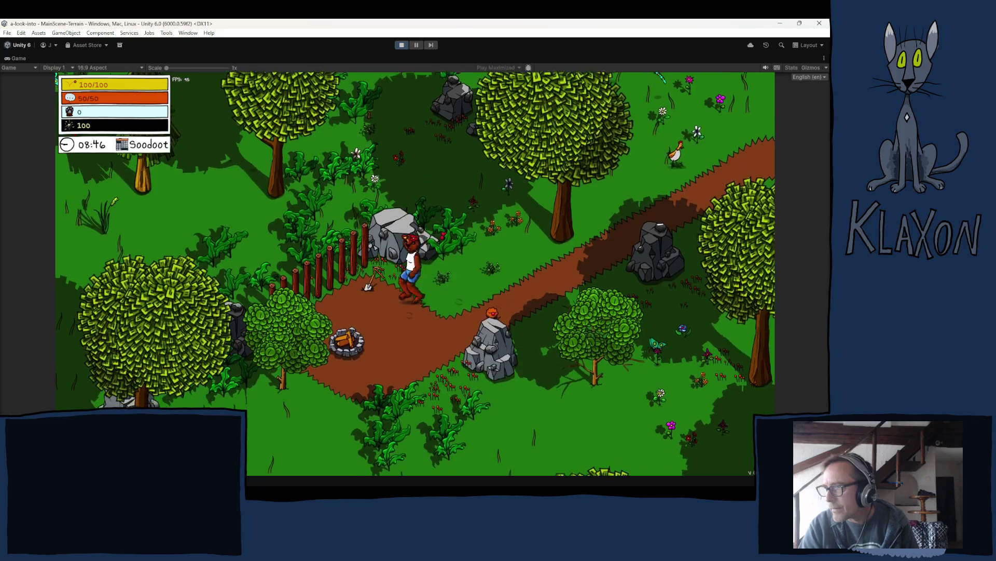
{"action": "key", "text": "Tab"}
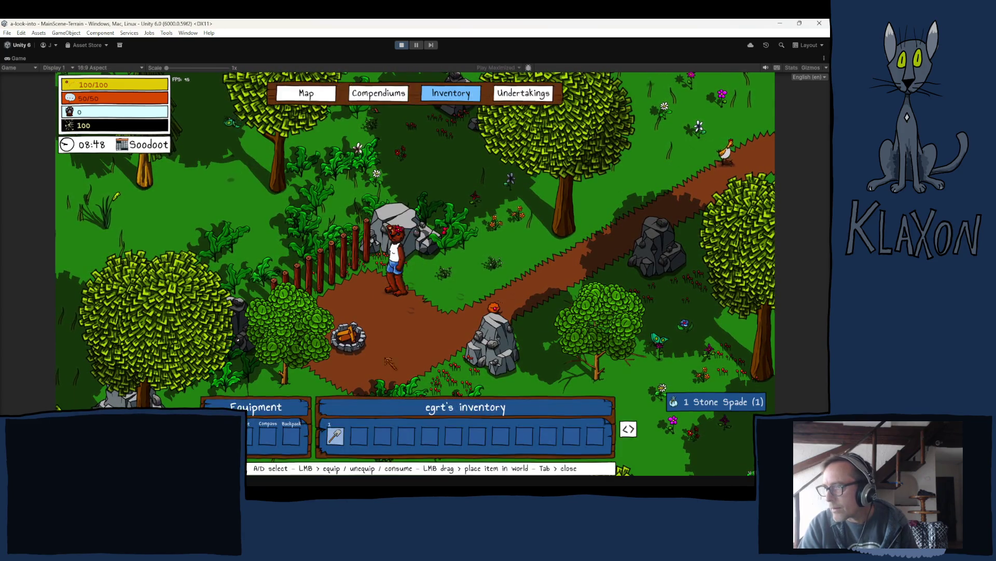
{"action": "key", "text": "Tab"}
{"action": "key", "text": "d"}
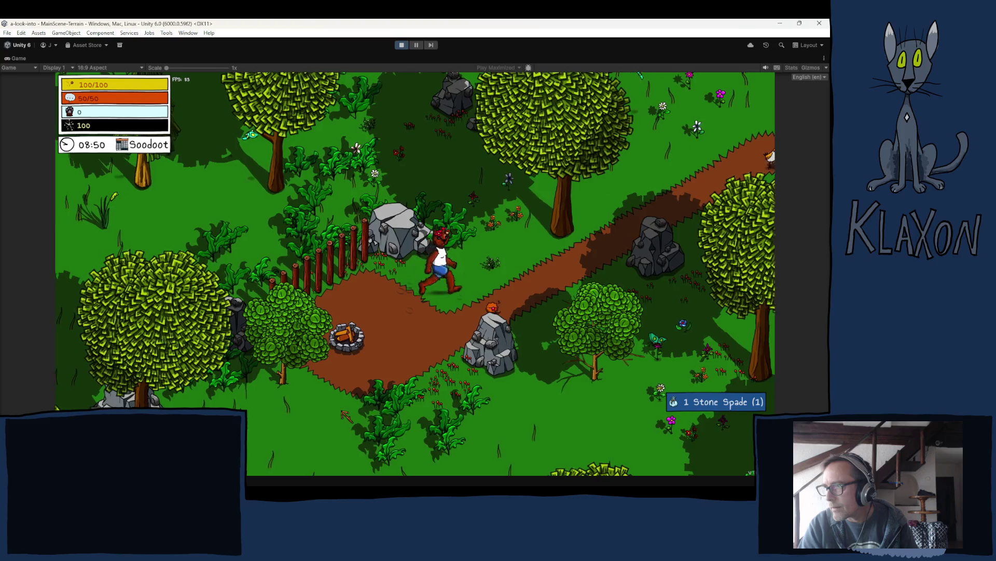
{"action": "key", "text": "Tab"}
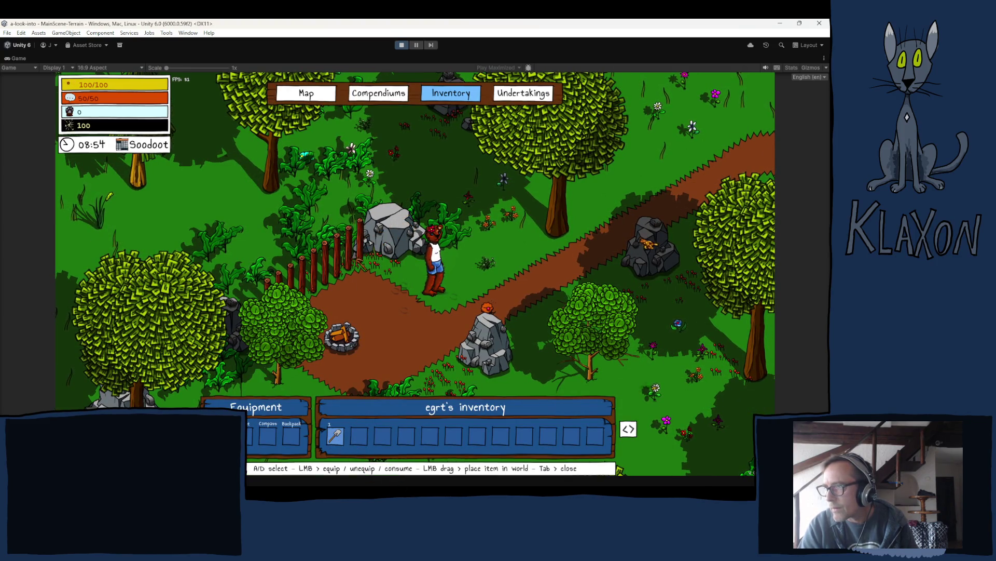
{"action": "left_click", "coordinate": [338, 438]}
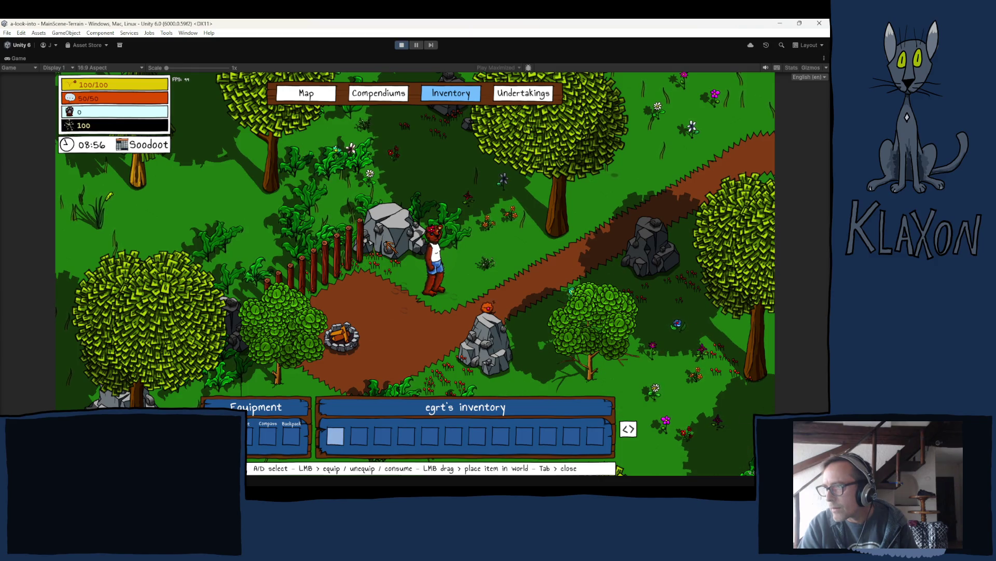
Step: Stop the running game and return to the garden scene in the editor
{"action": "left_click", "coordinate": [402, 45]}
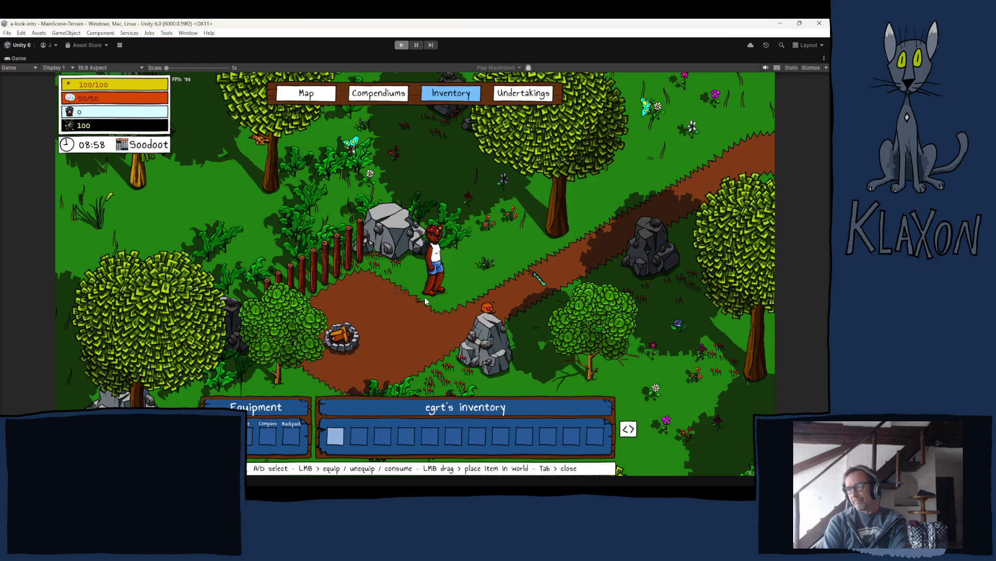
{"action": "key", "text": "ctrl+p"}
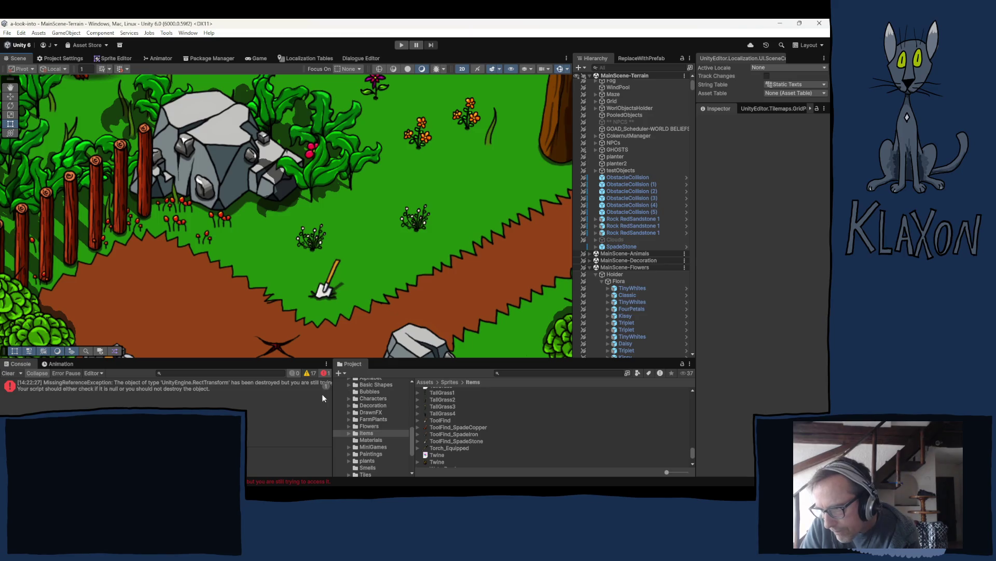
Step: Select SpadeStone in the Hierarchy and bring up its Equipment_Spade I item data asset
{"action": "left_click", "coordinate": [622, 246]}
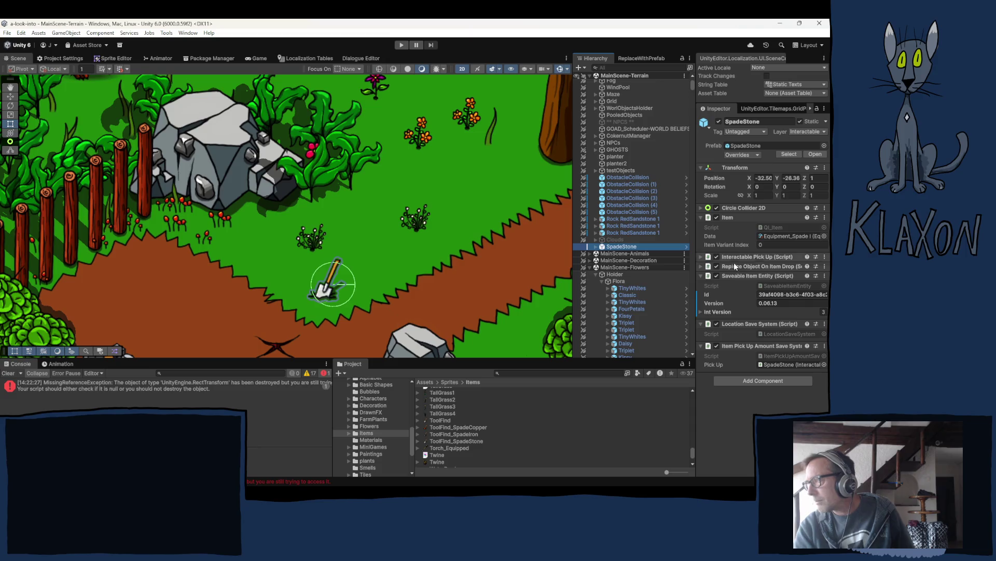
{"action": "left_click", "coordinate": [597, 247]}
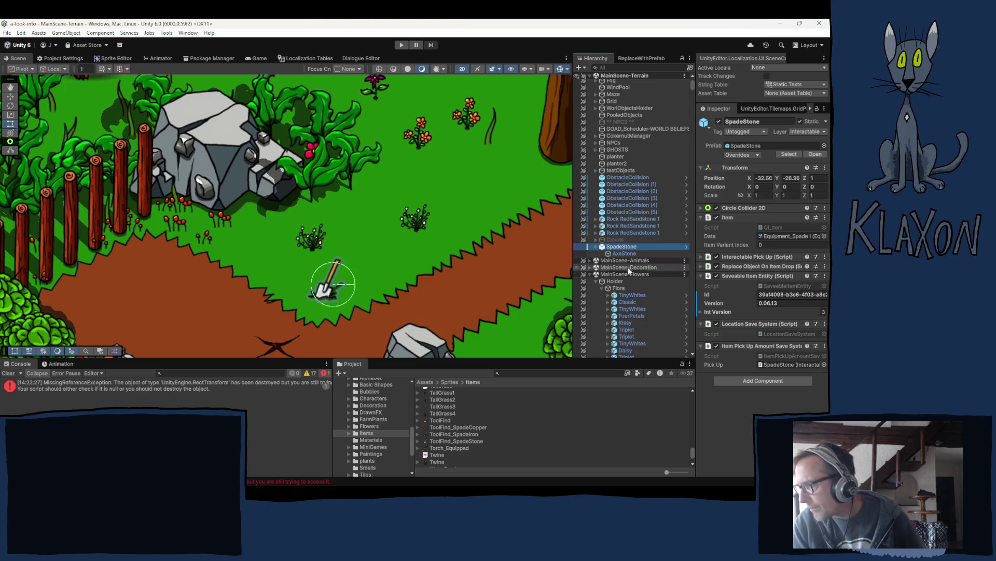
{"action": "left_click", "coordinate": [773, 235]}
{"action": "left_click", "coordinate": [450, 427]}
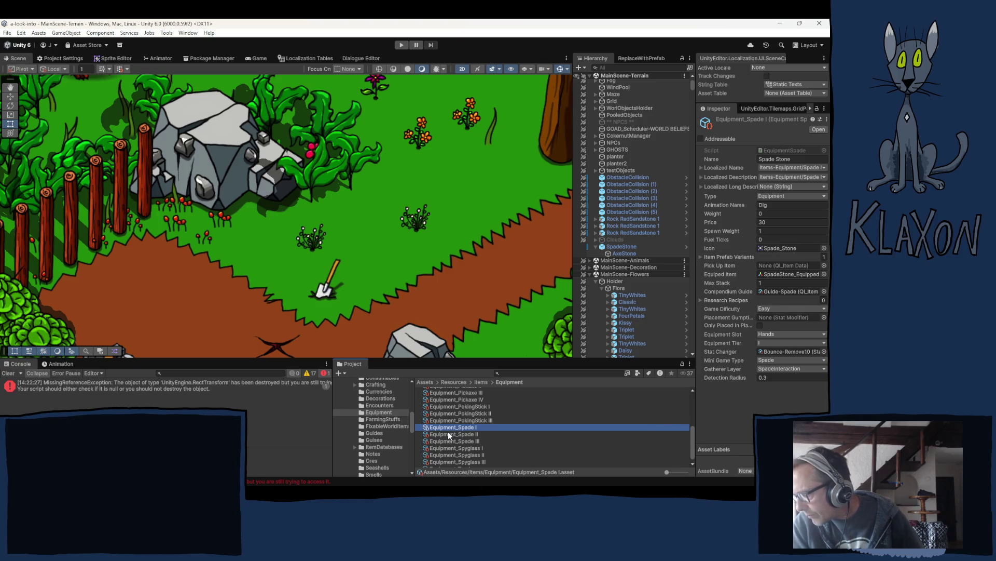
Step: Open the SpadeStone prefab from Item Prefab Variants and review its Interactable Pick Up settings
{"action": "left_click", "coordinate": [772, 257]}
{"action": "left_click", "coordinate": [772, 267]}
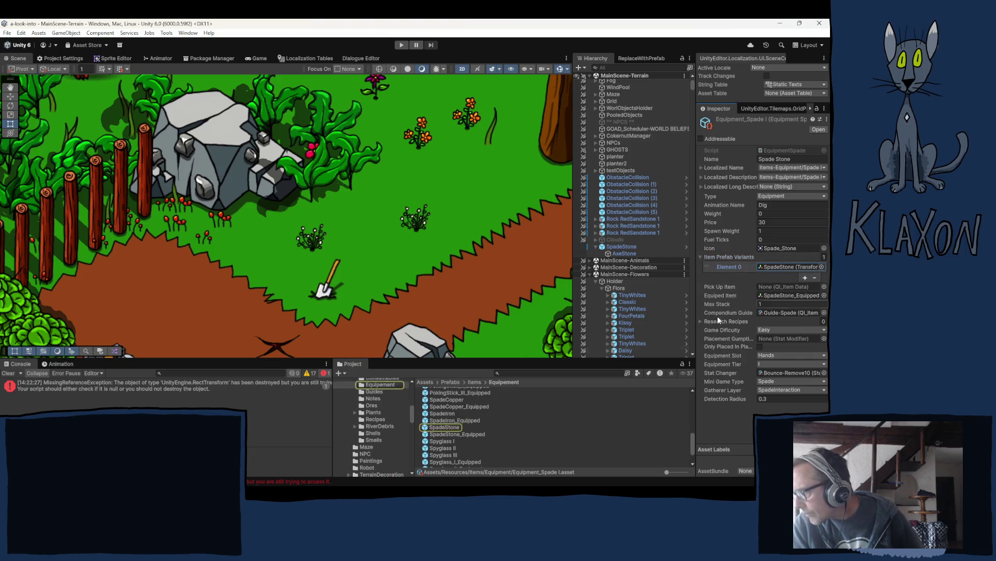
{"action": "left_click", "coordinate": [444, 427]}
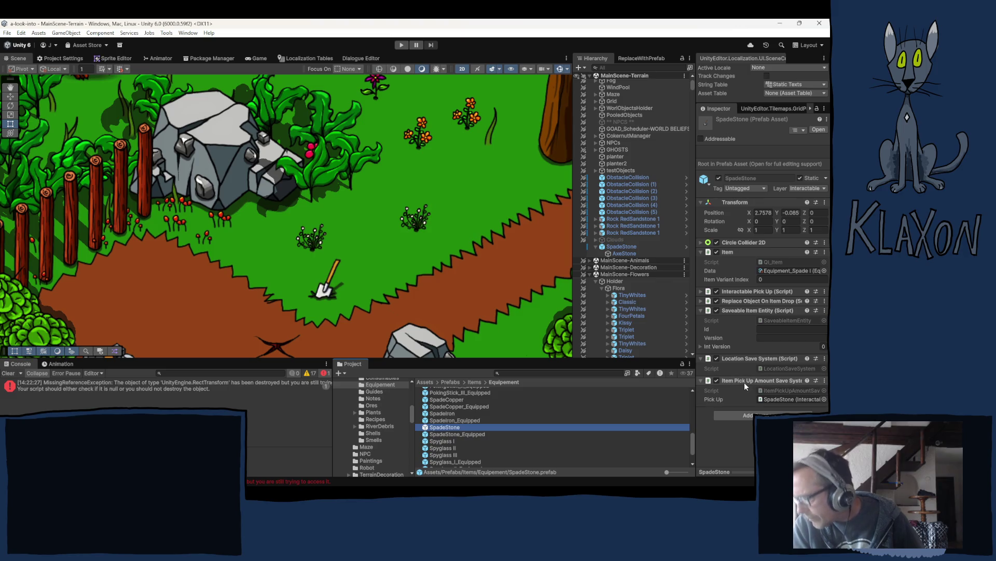
{"action": "left_click", "coordinate": [737, 290]}
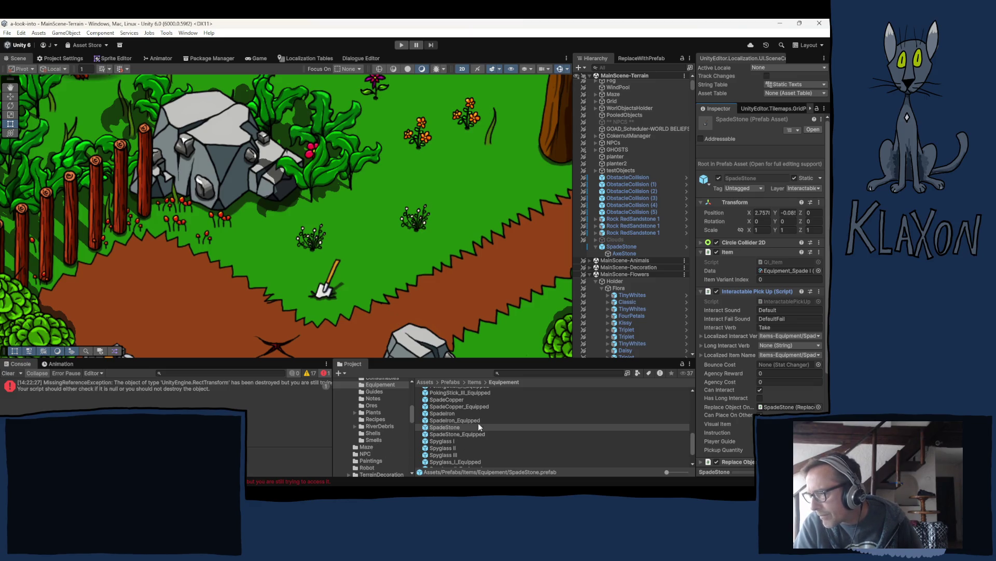
{"action": "scroll", "coordinate": [446, 441], "scroll_direction": "up", "scroll_amount": 2}
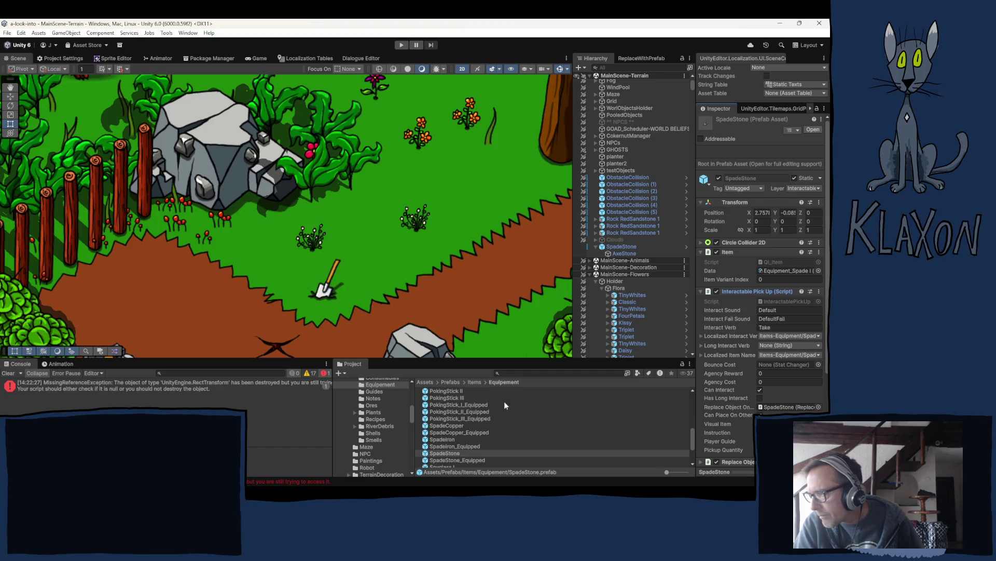
{"action": "left_click", "coordinate": [782, 271]}
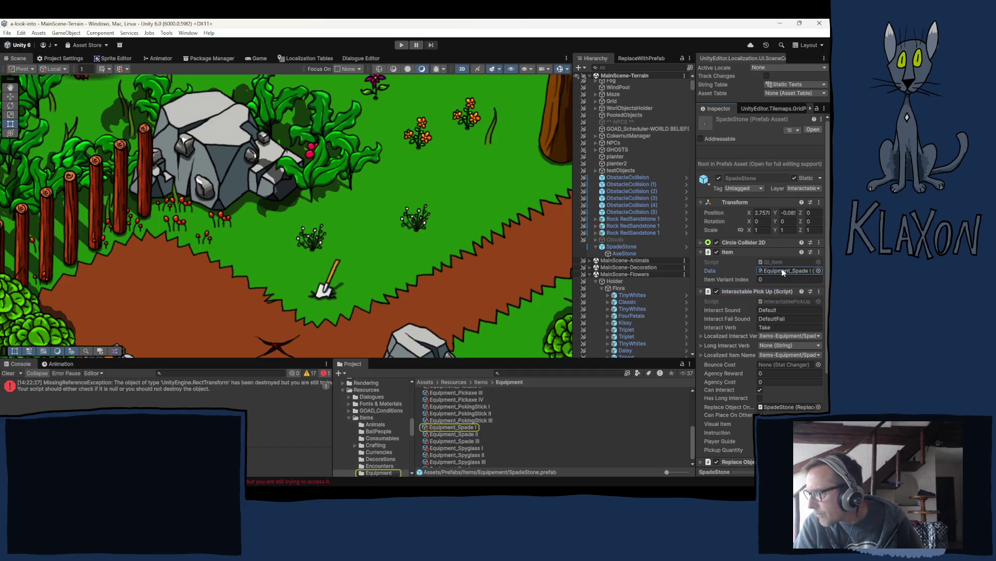
Step: Recheck Equipment_Spade I, then show the scene SpadeStone's pick-up settings and the Items folder
{"action": "left_click", "coordinate": [461, 429]}
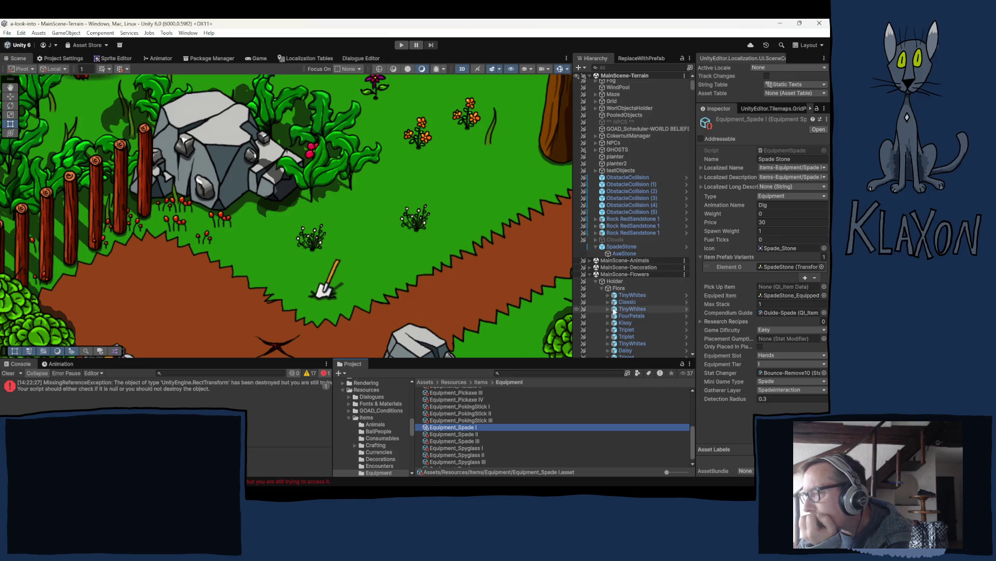
{"action": "left_click", "coordinate": [625, 246]}
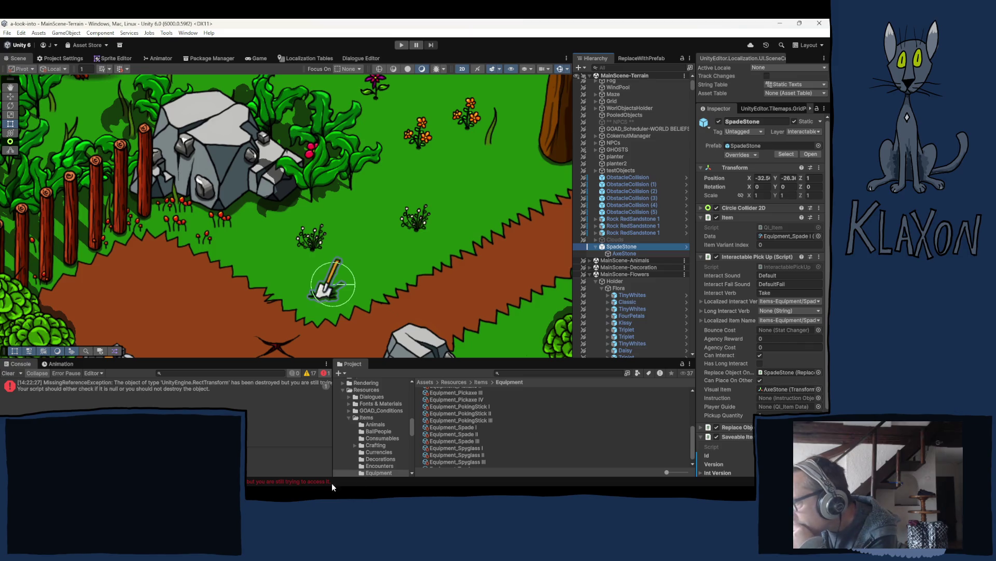
{"action": "left_click", "coordinate": [366, 419]}
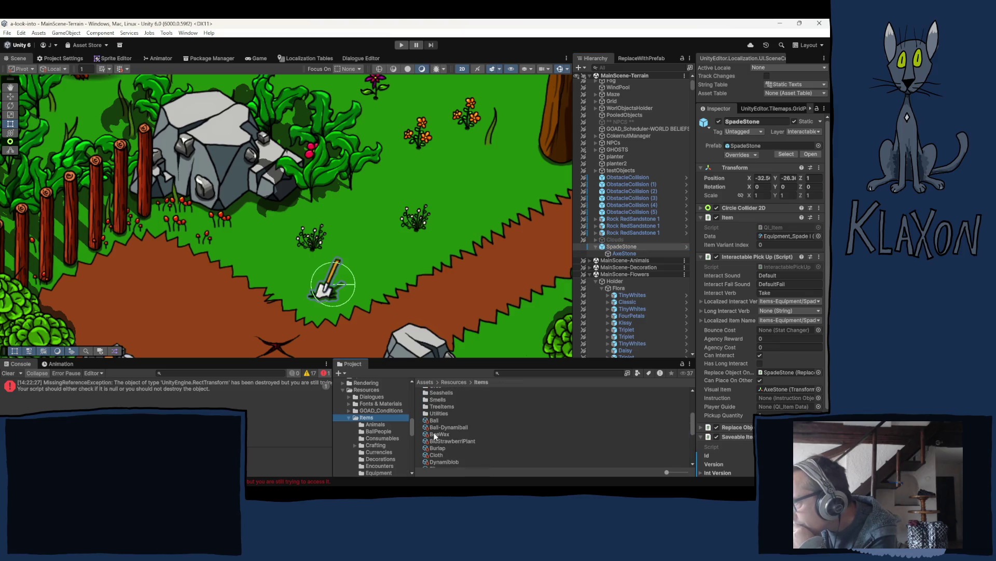
Step: Inspect the BeeWax prefab's Interactable Pick Up and Location Save System settings for comparison
{"action": "left_click", "coordinate": [438, 435]}
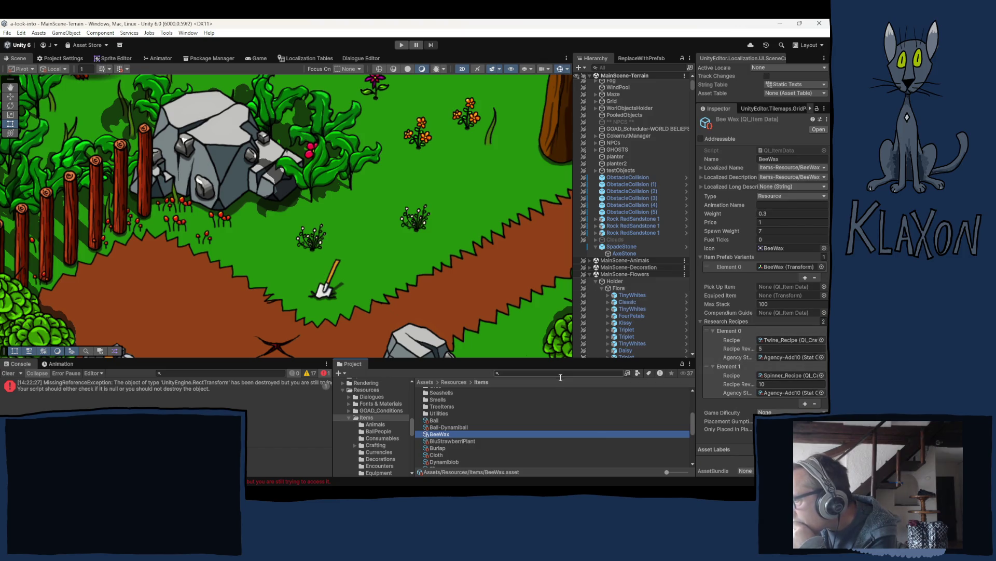
{"action": "left_click", "coordinate": [774, 266]}
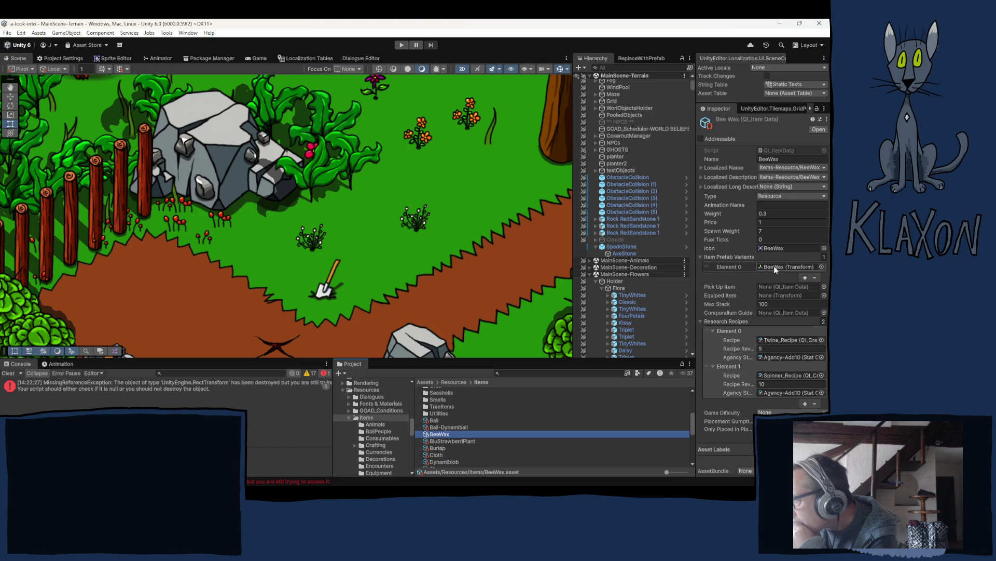
{"action": "left_click", "coordinate": [439, 427]}
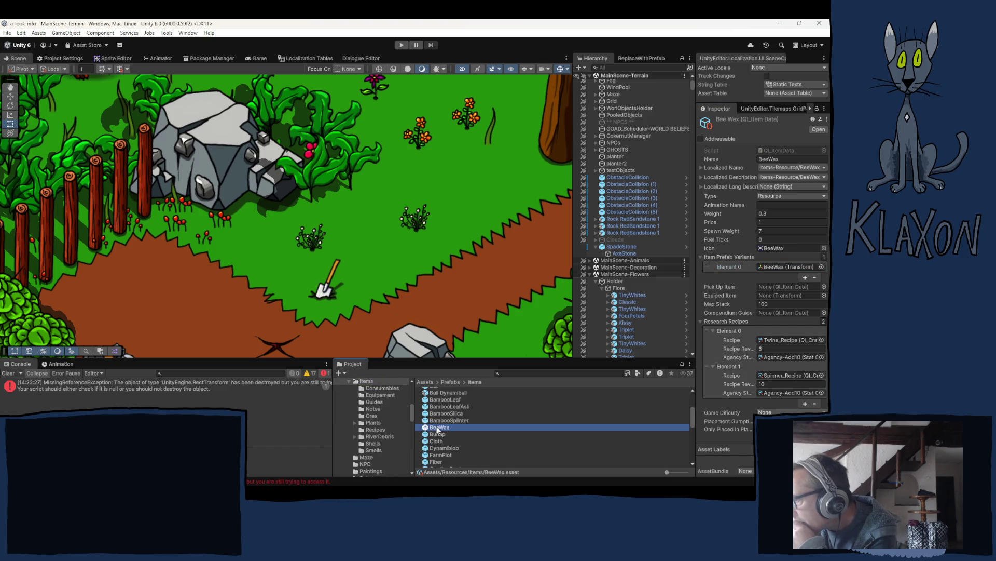
{"action": "left_click", "coordinate": [737, 291]}
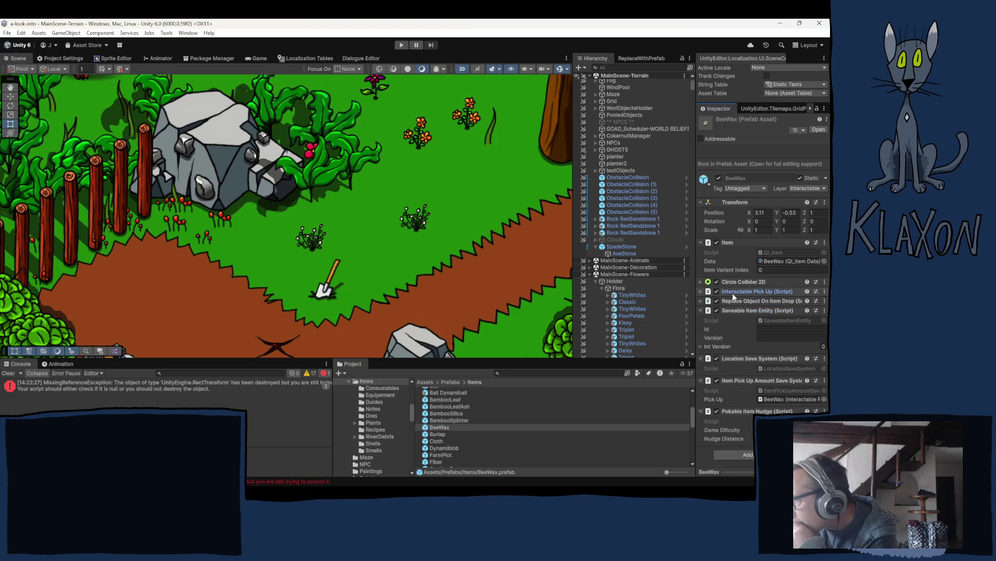
{"action": "left_click", "coordinate": [754, 319]}
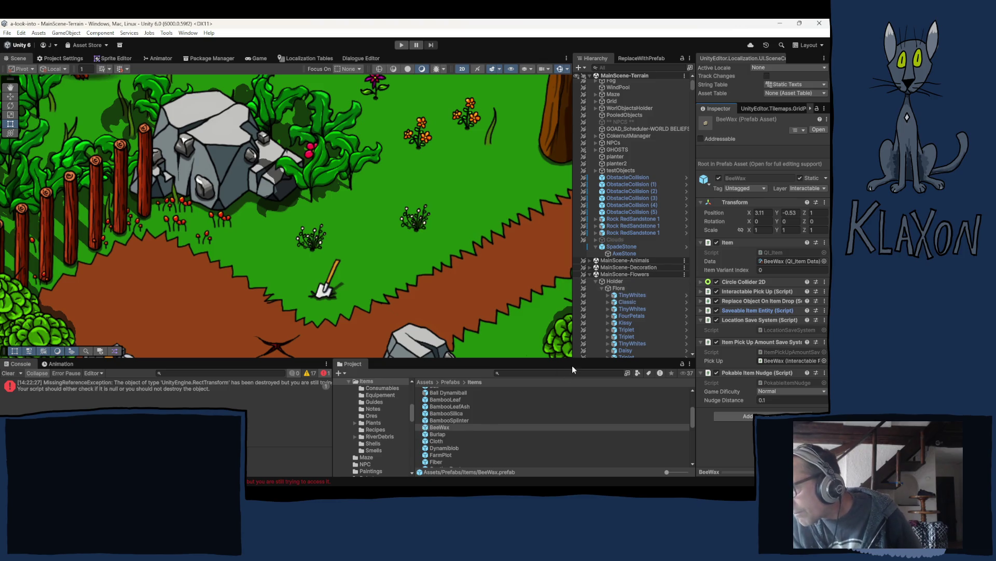
{"action": "left_click", "coordinate": [440, 427]}
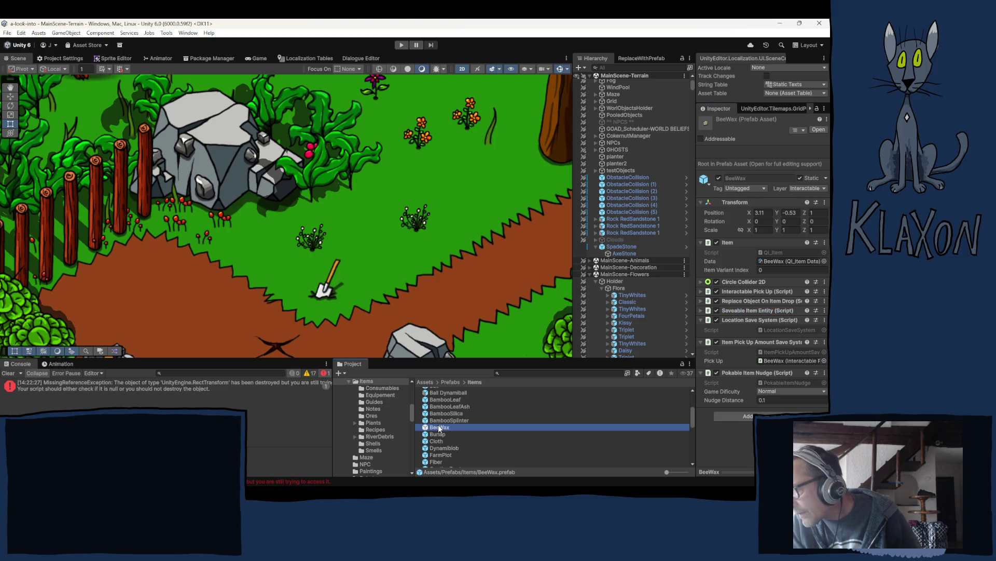
{"action": "double_click", "coordinate": [440, 427]}
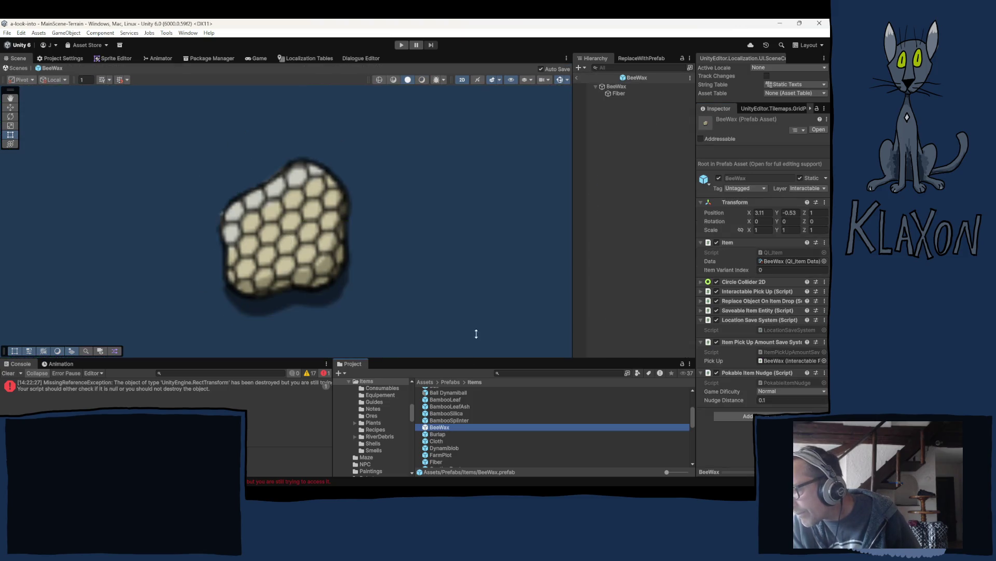
{"action": "left_click", "coordinate": [619, 86]}
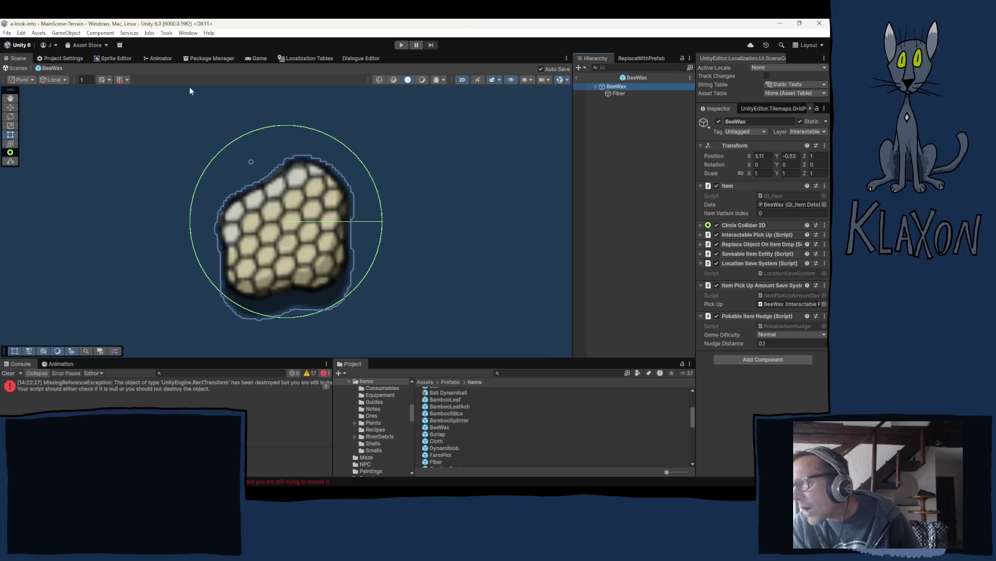
{"action": "left_click", "coordinate": [577, 81]}
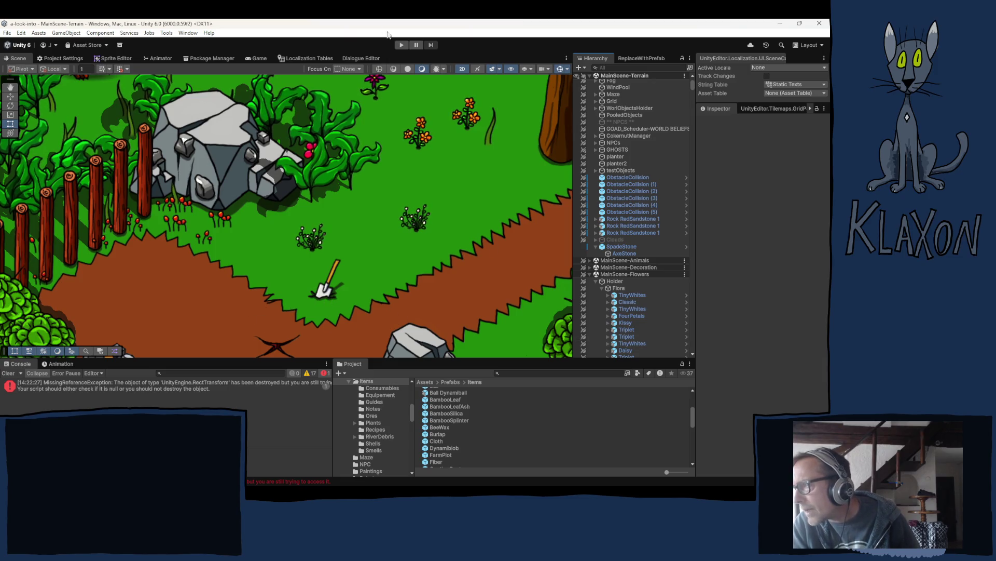
Step: Enter play mode to reach the title menu with the 0.06.11 playtest notes
{"action": "left_click", "coordinate": [401, 46]}
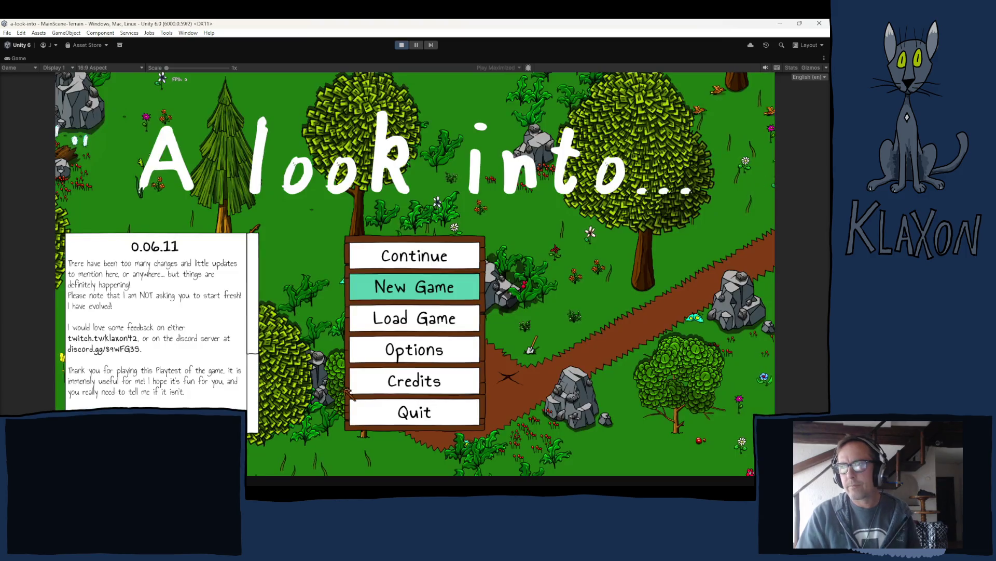
Step: Start a New Game, walk onto the Stone Spade to collect it, and view the inventory
{"action": "left_click", "coordinate": [438, 284]}
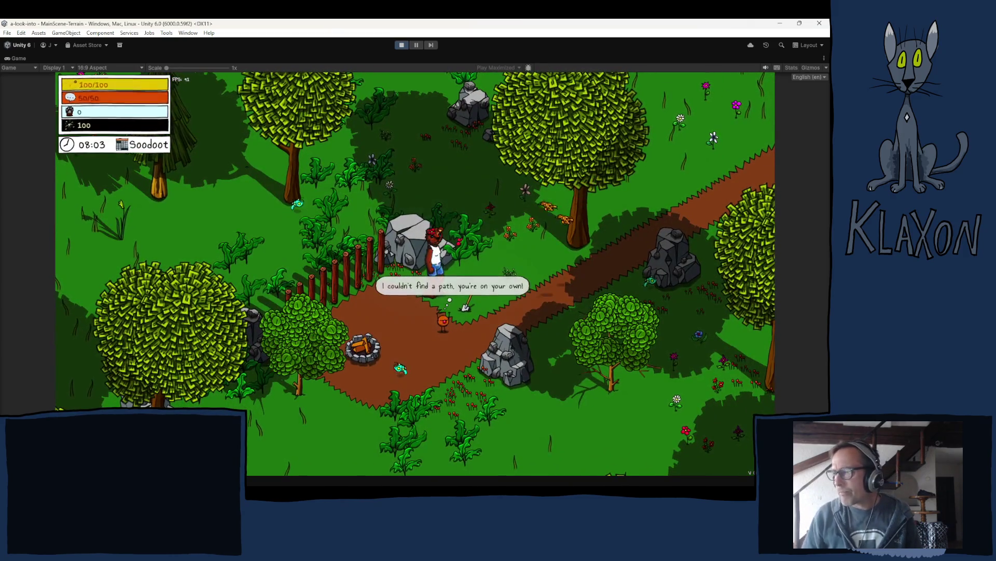
{"action": "key", "text": "s"}
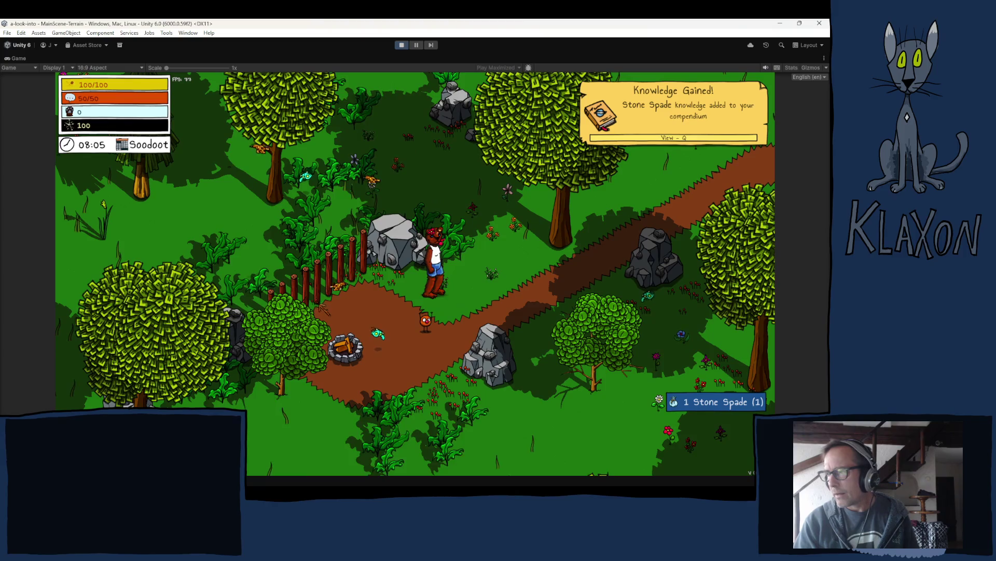
{"action": "key", "text": "Tab"}
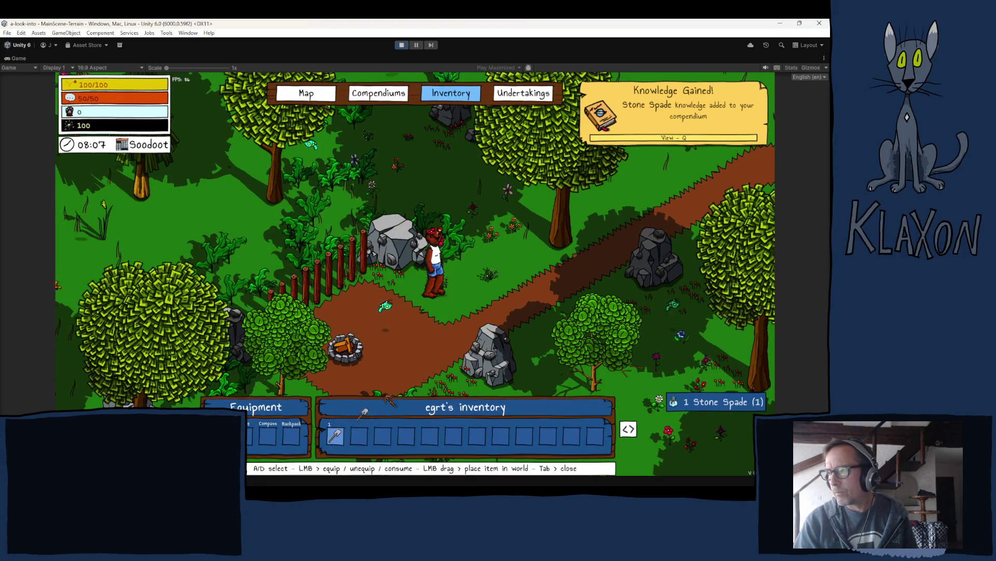
Step: Drag the Stone Spade from inventory slot 1 into the world and try dropping it beside the rock
{"action": "left_click_drag", "start_coordinate": [387, 398], "coordinate": [385, 263]}
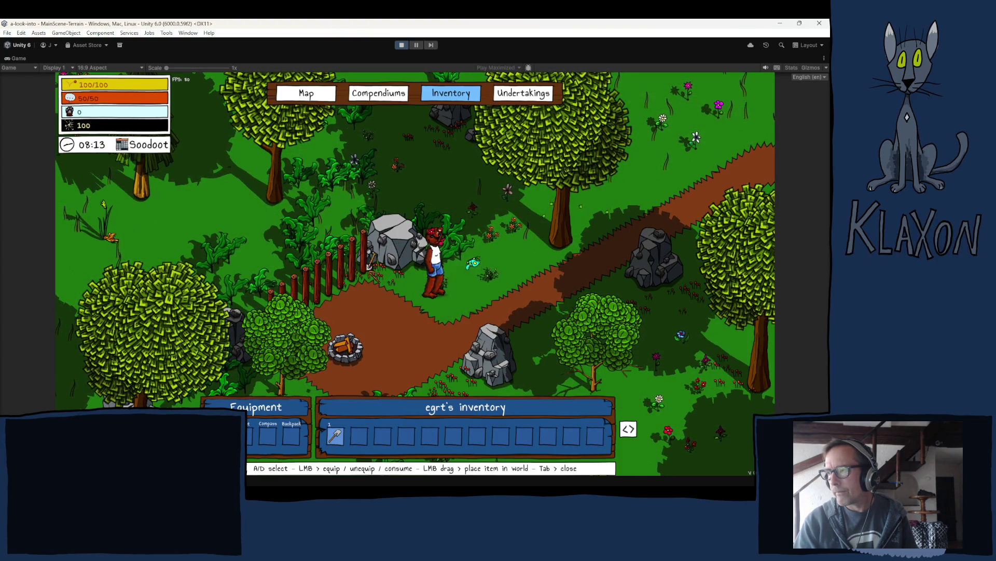
{"action": "left_click_drag", "start_coordinate": [371, 263], "coordinate": [336, 286]}
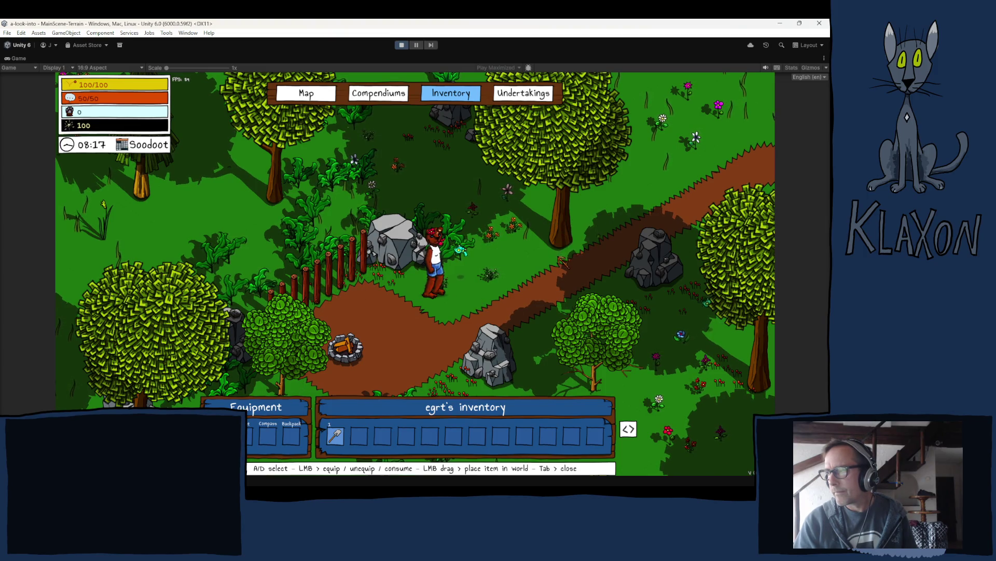
{"action": "mouse_move", "coordinate": [560, 259]}
{"action": "left_mouse_down"}
{"action": "mouse_move", "coordinate": [542, 269]}
{"action": "mouse_move", "coordinate": [540, 242]}
{"action": "mouse_move", "coordinate": [621, 283]}
{"action": "mouse_move", "coordinate": [590, 316]}
{"action": "left_mouse_up"}
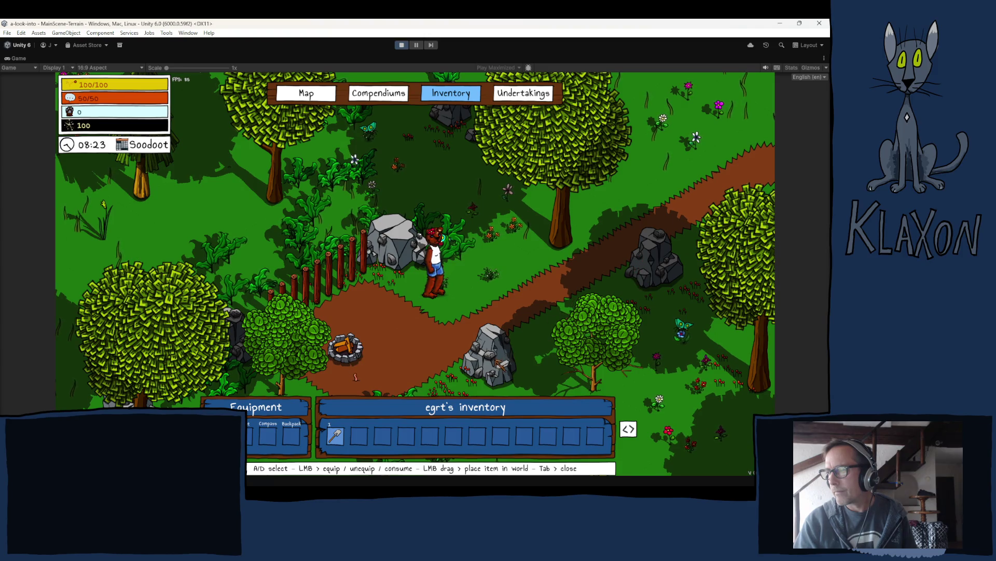
{"action": "mouse_move", "coordinate": [500, 365]}
{"action": "left_mouse_down"}
{"action": "mouse_move", "coordinate": [458, 368]}
{"action": "mouse_move", "coordinate": [409, 301]}
{"action": "left_mouse_up"}
{"action": "left_click_drag", "start_coordinate": [392, 257], "coordinate": [390, 259]}
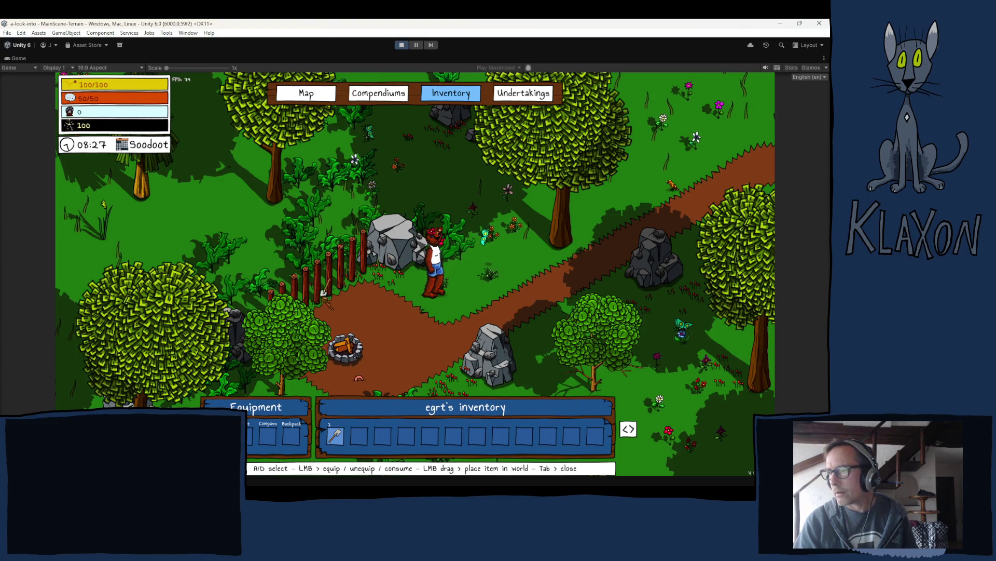
{"action": "mouse_move", "coordinate": [324, 295]}
{"action": "left_mouse_down"}
{"action": "mouse_move", "coordinate": [308, 314]}
{"action": "mouse_move", "coordinate": [393, 260]}
{"action": "mouse_move", "coordinate": [403, 265]}
{"action": "left_mouse_up"}
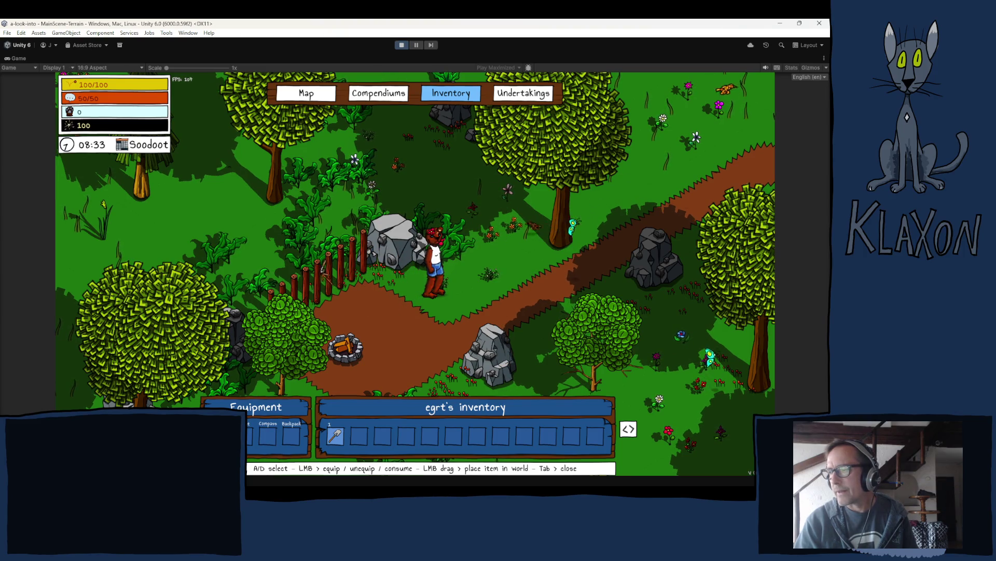
{"action": "left_click_drag", "start_coordinate": [346, 283], "coordinate": [403, 265]}
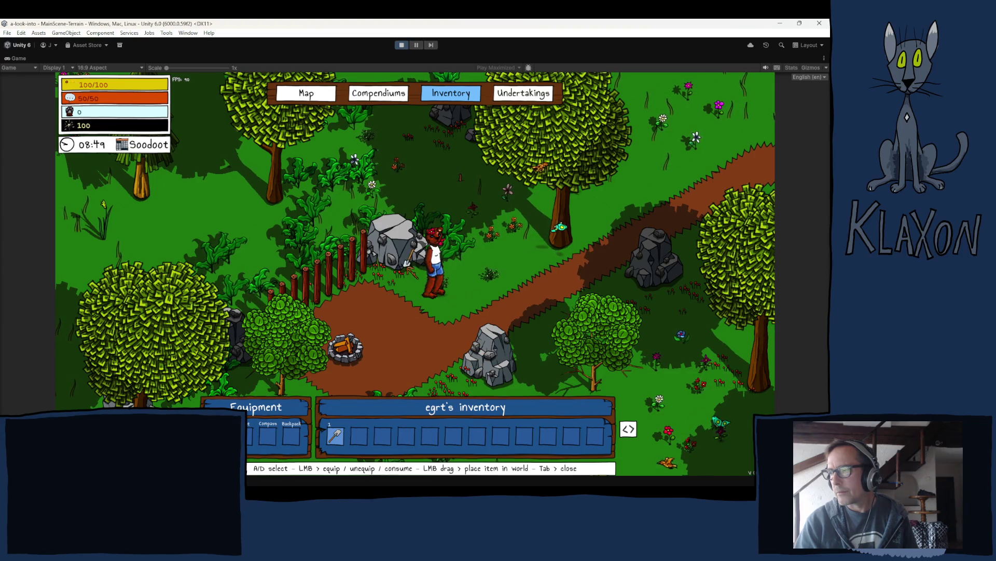
{"action": "left_click", "coordinate": [553, 248]}
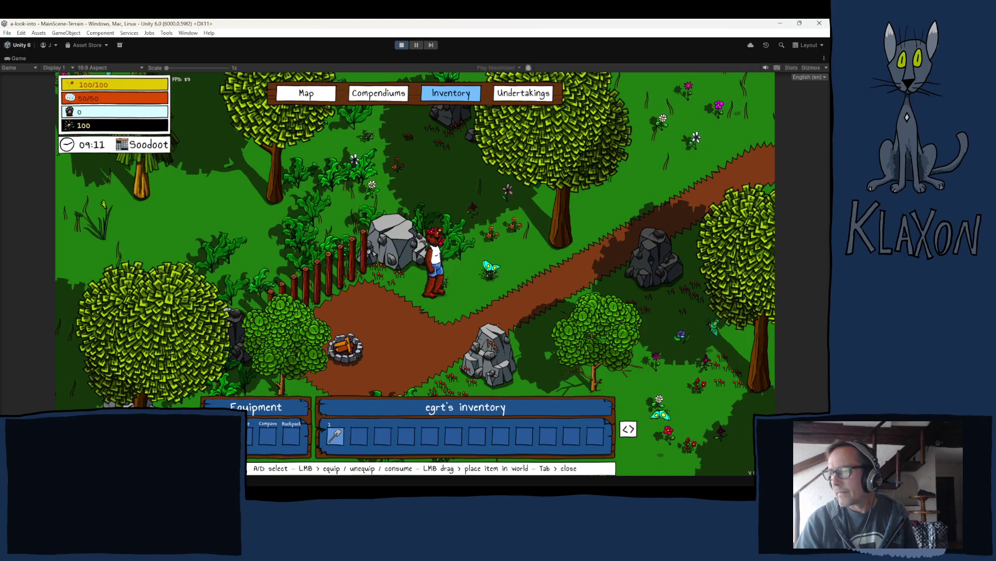
Step: Pick up the Stone Spade, drop it from slot 1 beside the character, then collect it again
{"action": "key", "text": "Tab"}
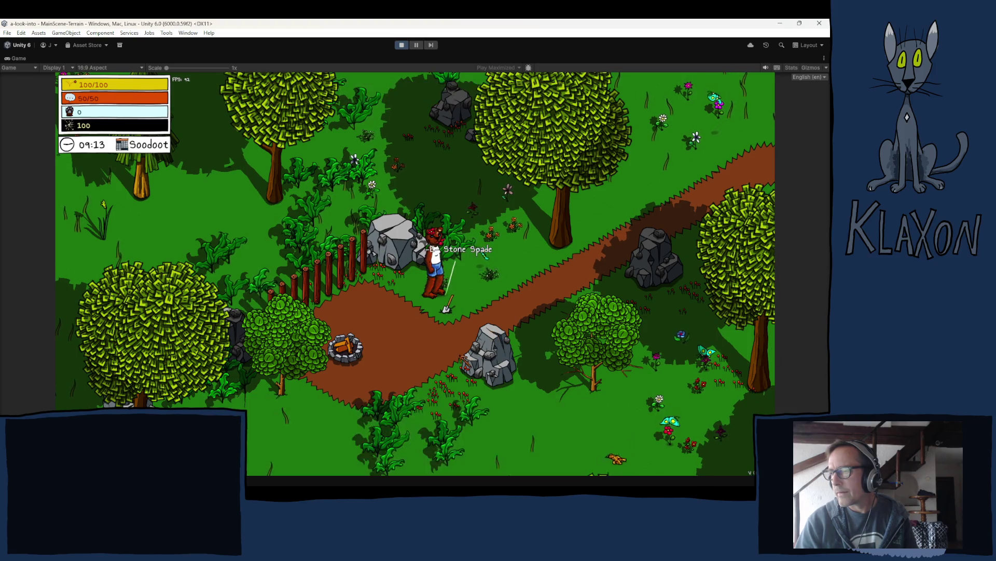
{"action": "key", "text": "e"}
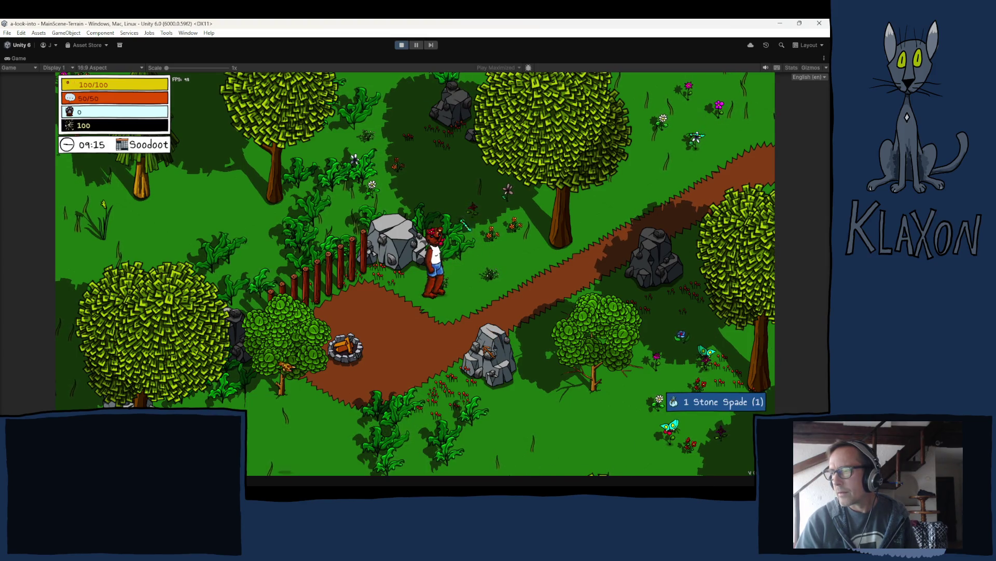
{"action": "key", "text": "Tab"}
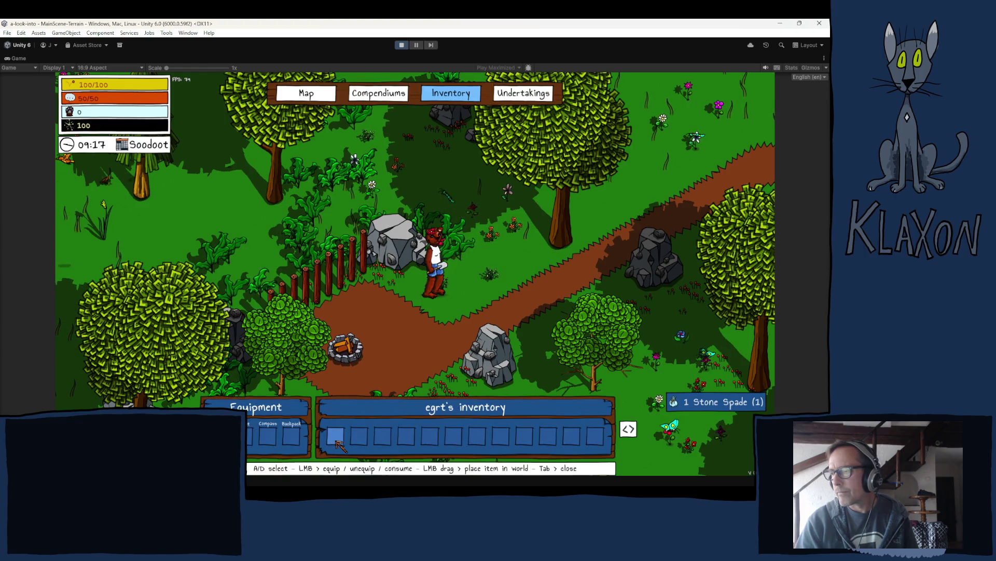
{"action": "key", "text": "Tab"}
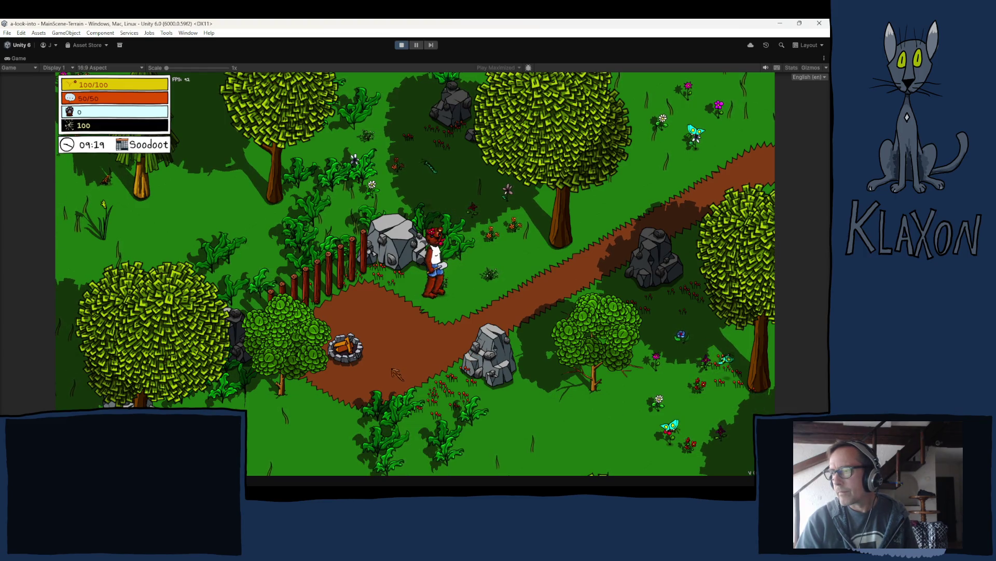
{"action": "key", "text": "Tab"}
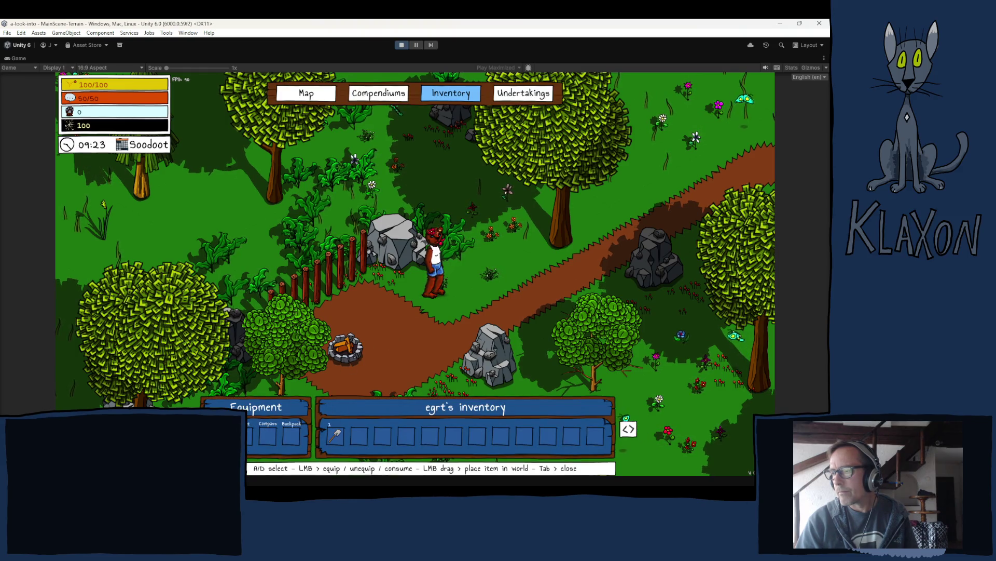
{"action": "mouse_move", "coordinate": [335, 436]}
{"action": "left_mouse_down"}
{"action": "mouse_move", "coordinate": [460, 307]}
{"action": "mouse_move", "coordinate": [450, 307]}
{"action": "left_mouse_up"}
{"action": "key", "text": "Tab"}
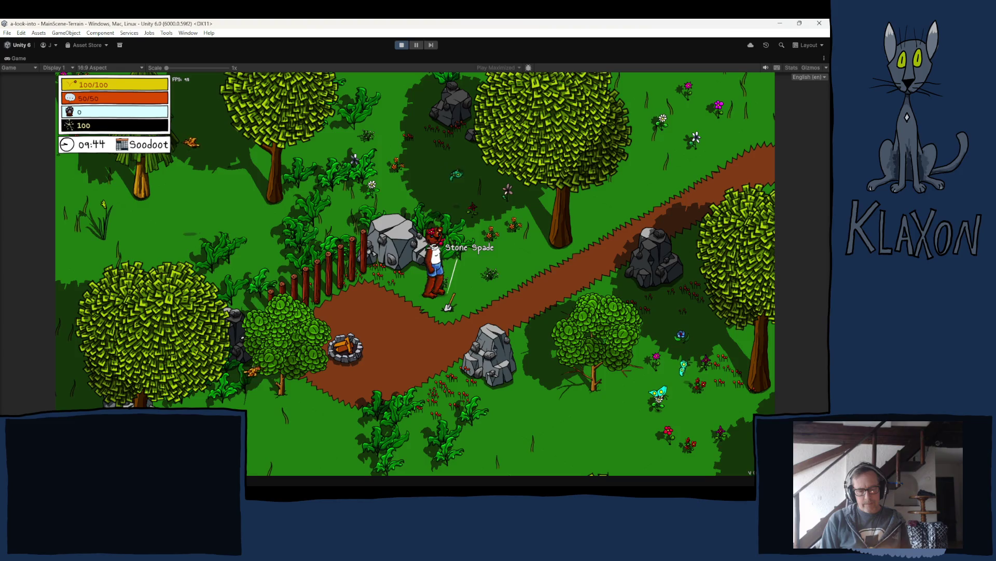
{"action": "key", "text": "e"}
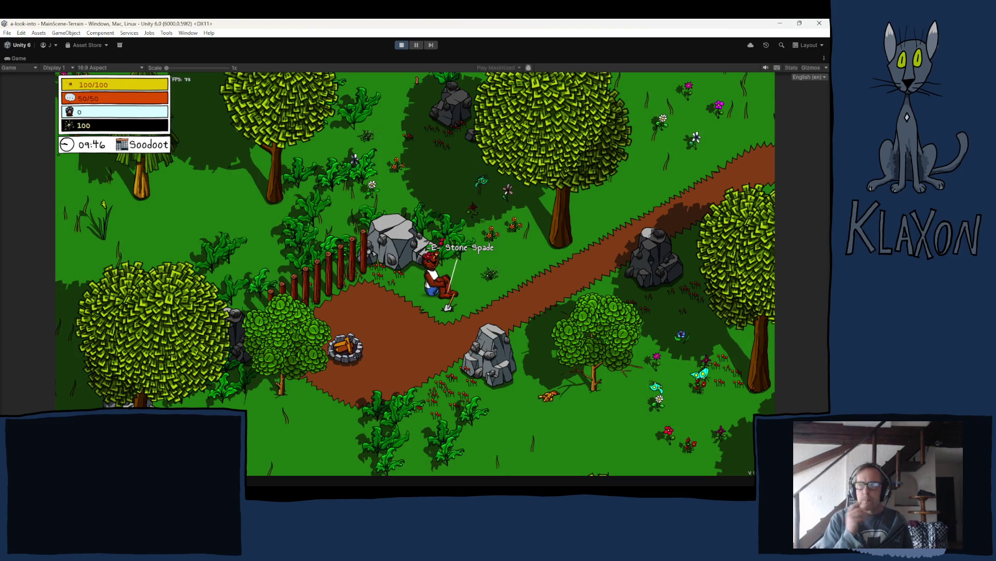
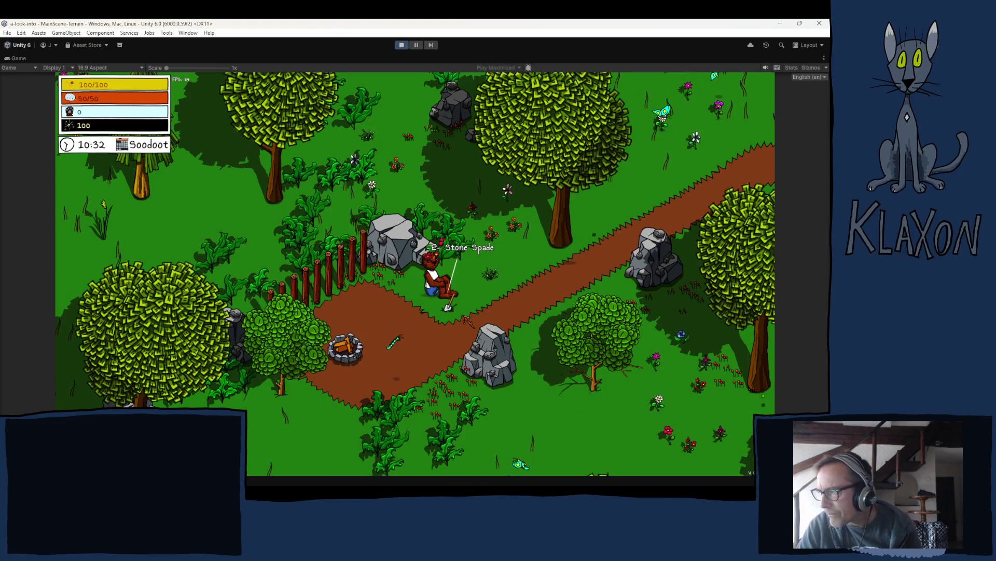
Step: Pick up the Stone Spade, check it in the inventory, and walk onto the rubble pile
{"action": "key", "text": "e"}
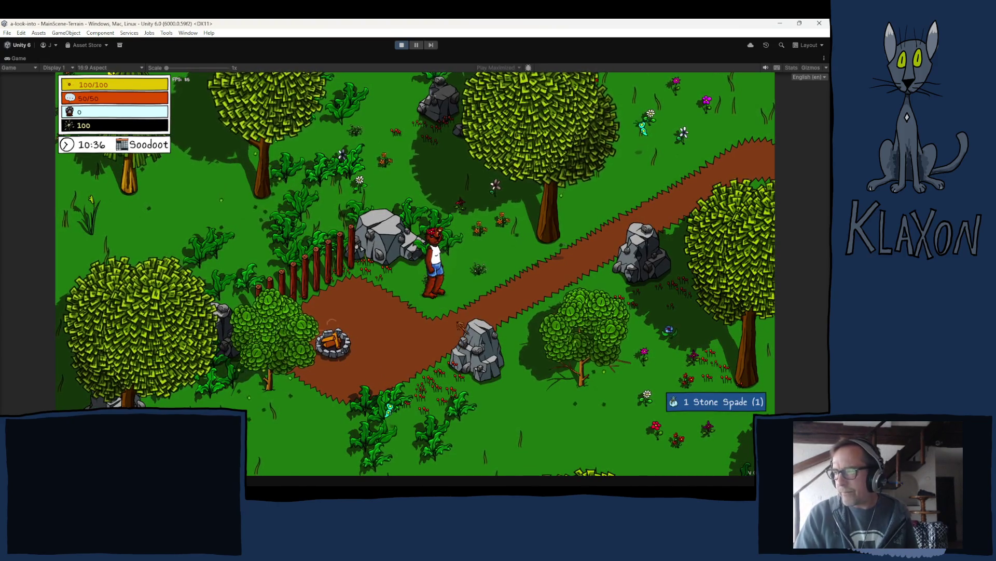
{"action": "key", "text": "s"}
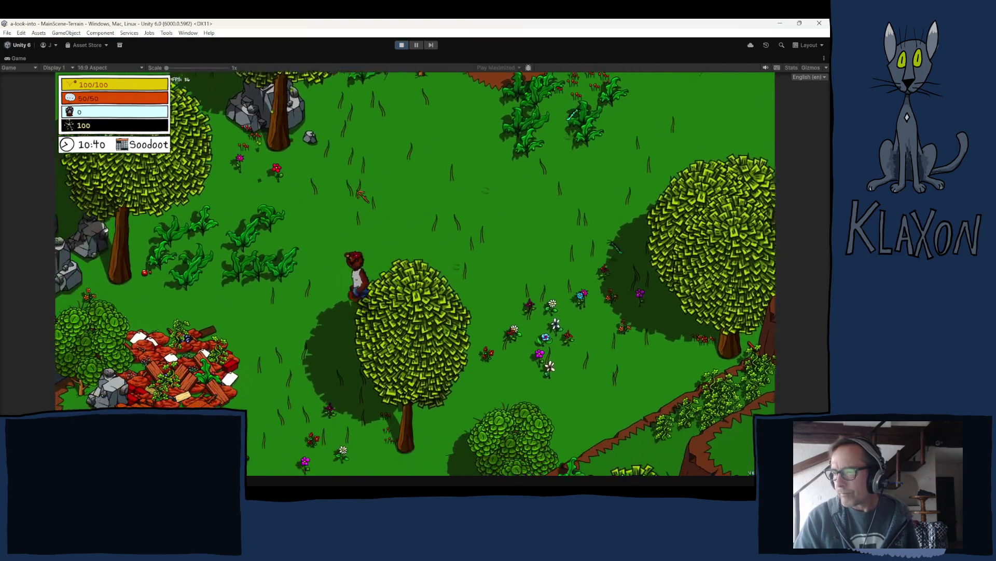
{"action": "key", "text": "Tab"}
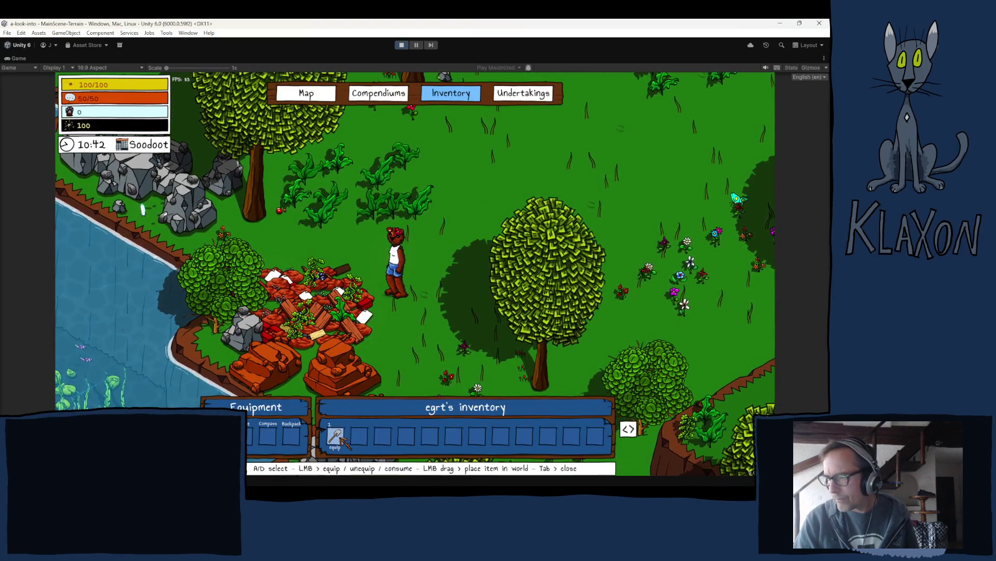
{"action": "key", "text": "Tab"}
{"action": "key", "text": "s"}
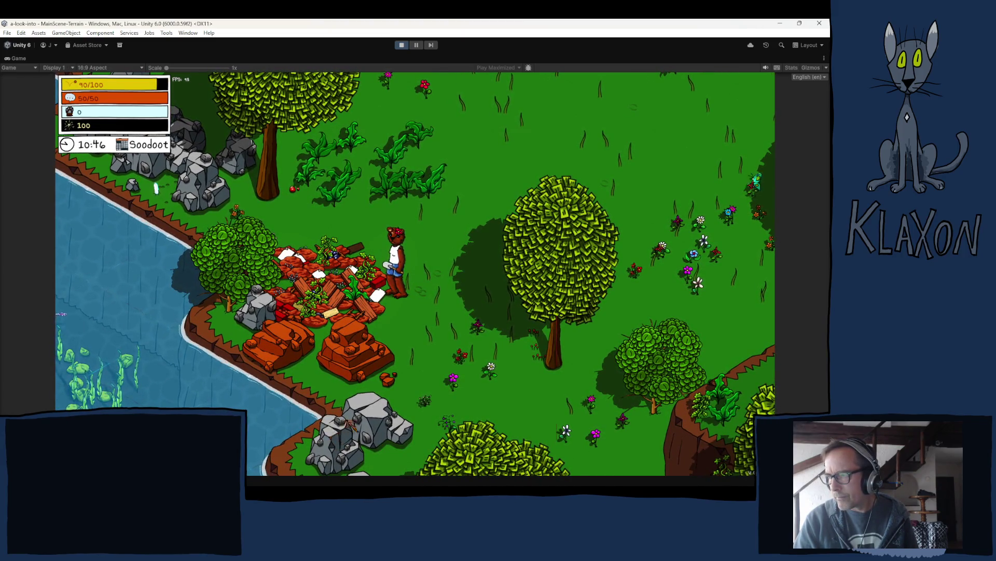
Step: Dig the rubble pile, stopping both minigame needles in the green zone
{"action": "key", "text": "e"}
{"action": "left_click", "coordinate": [415, 414]}
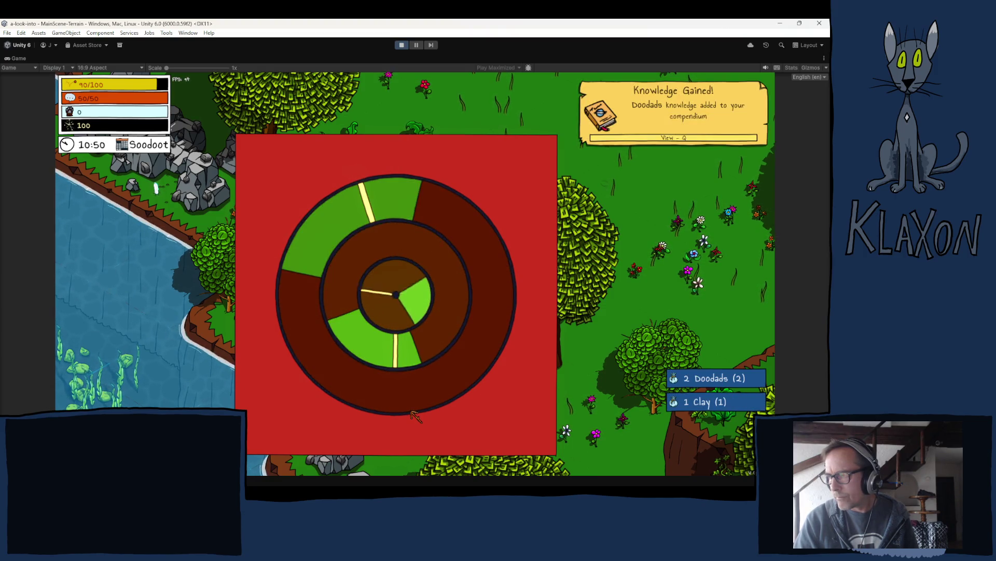
{"action": "left_click", "coordinate": [415, 415]}
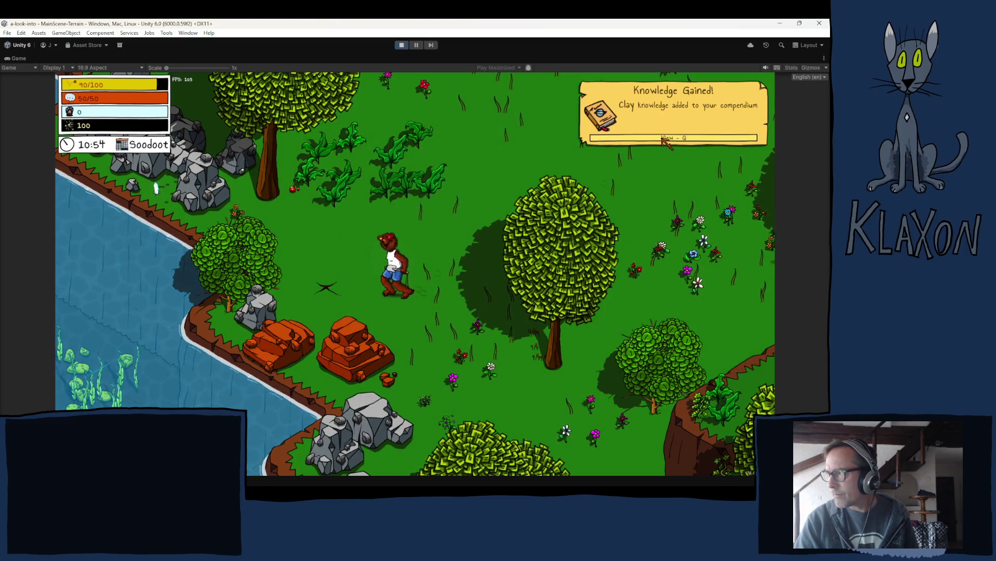
Step: Check the inventory, then bring up the compendium's items page
{"action": "key", "text": "Tab"}
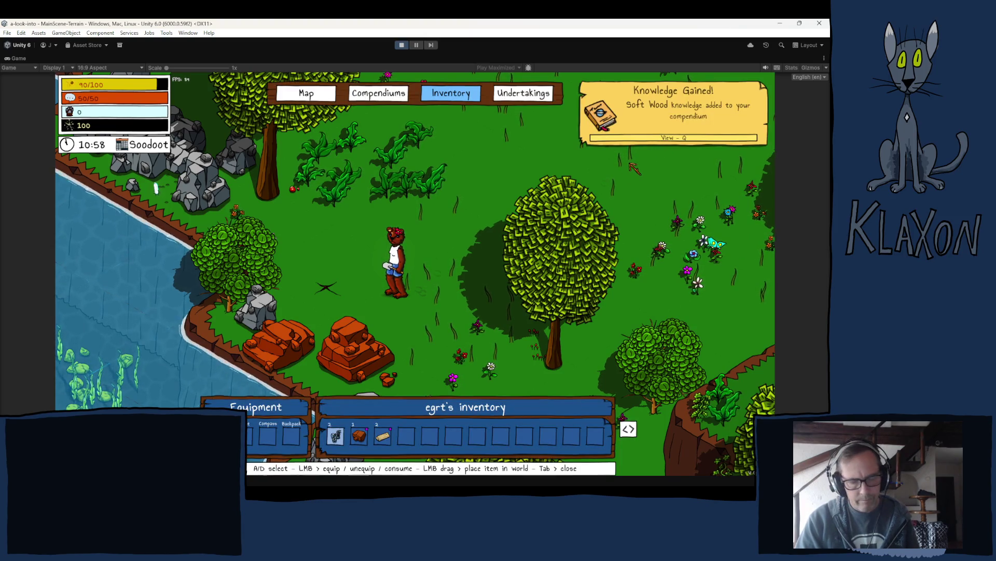
{"action": "key", "text": "Tab"}
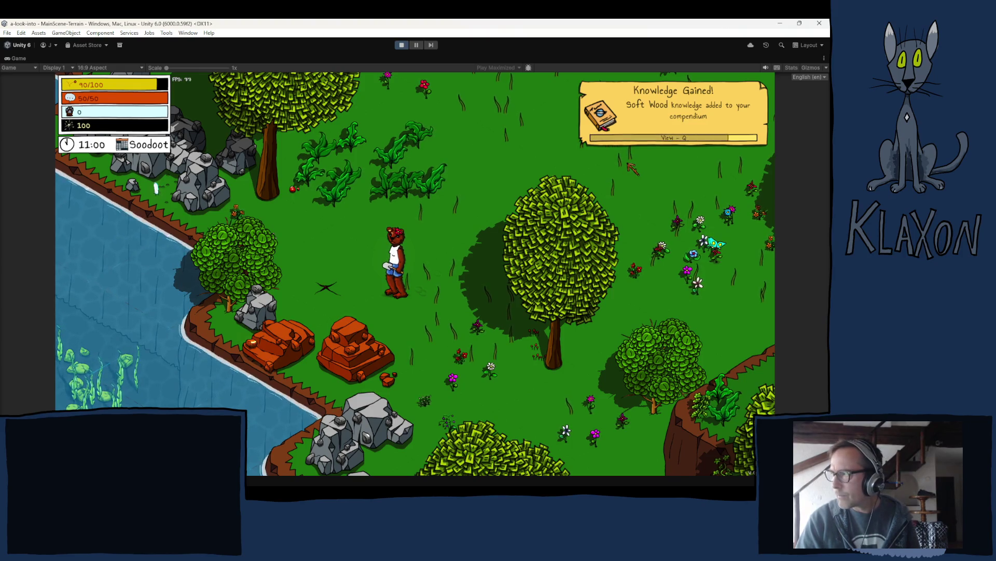
{"action": "key", "text": "q"}
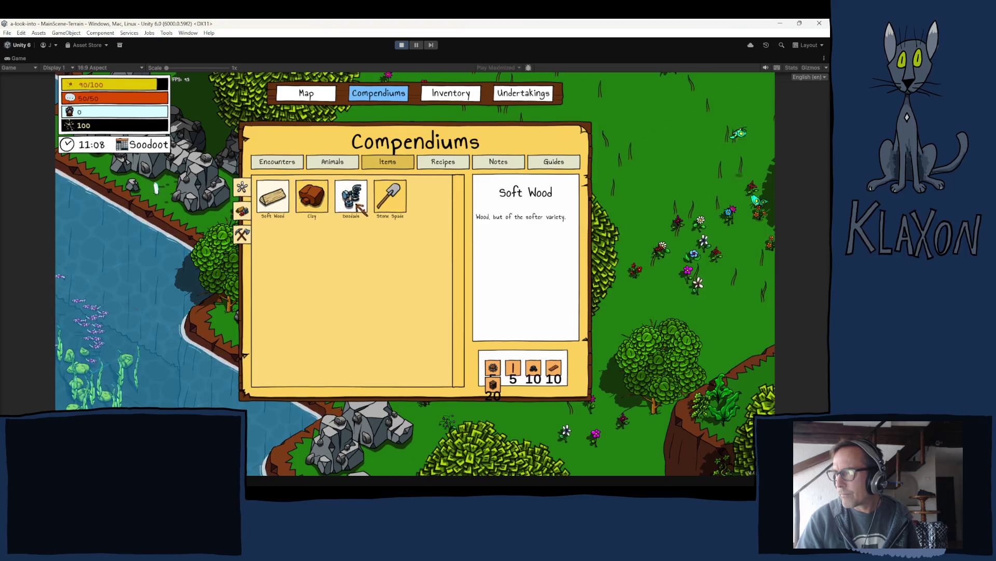
{"action": "left_click", "coordinate": [318, 199]}
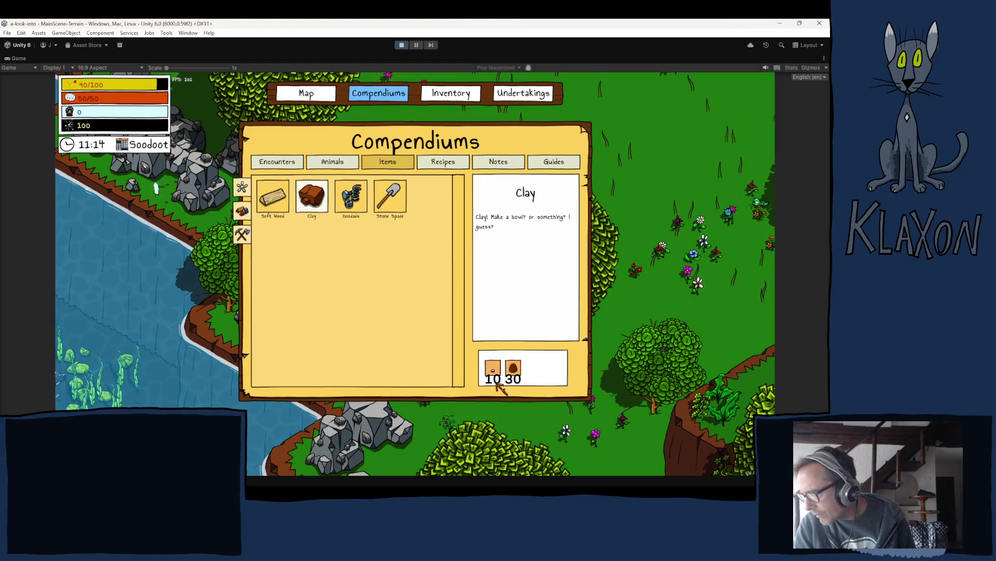
{"action": "left_click", "coordinate": [273, 200]}
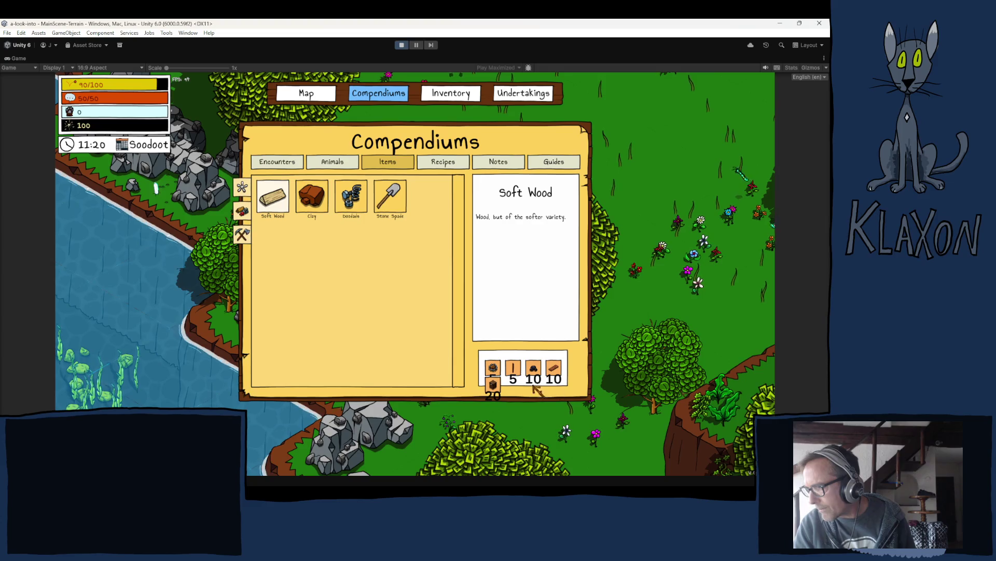
{"action": "left_click", "coordinate": [351, 196]}
{"action": "left_click", "coordinate": [390, 197]}
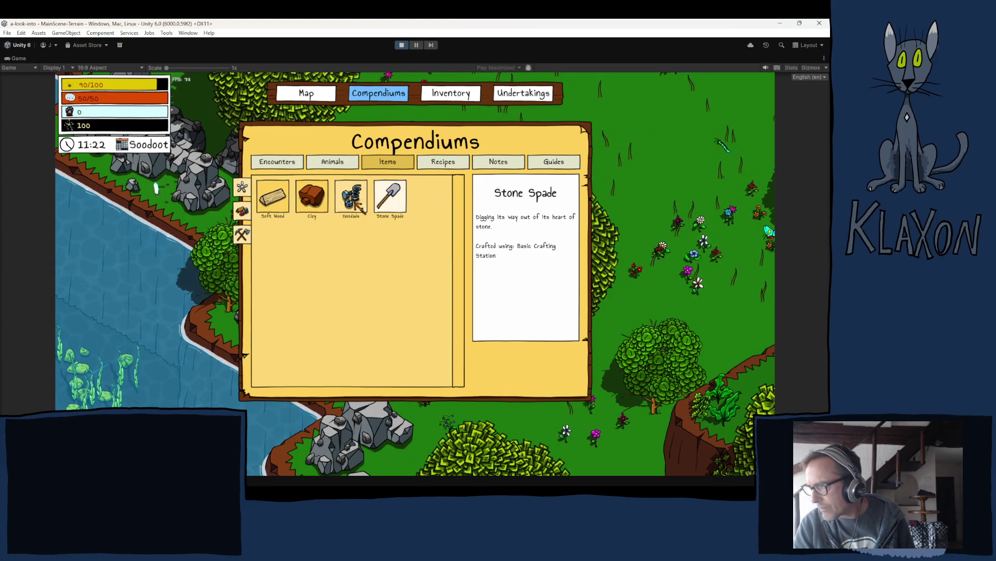
{"action": "left_click", "coordinate": [311, 196]}
{"action": "left_click", "coordinate": [265, 205]}
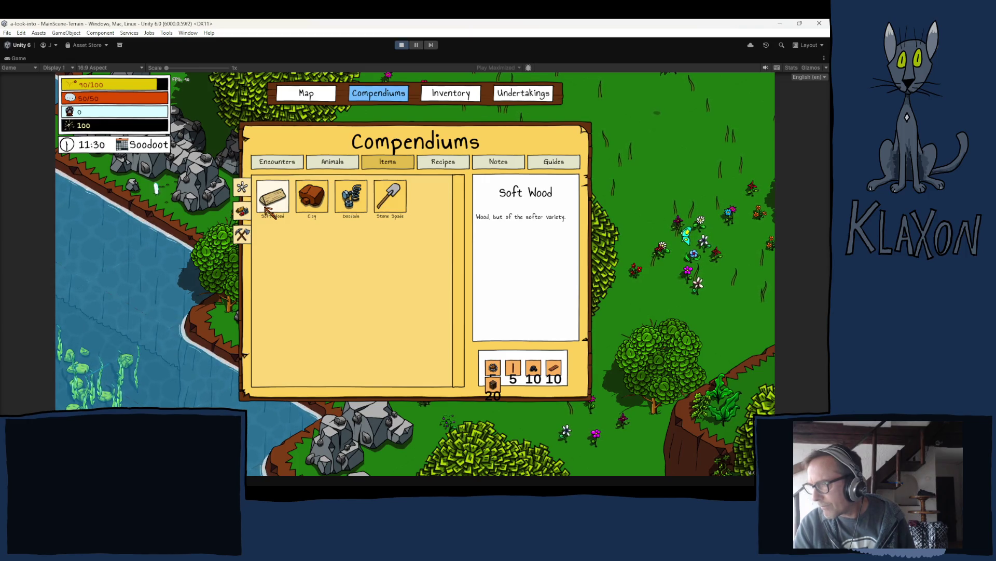
{"action": "left_click", "coordinate": [440, 164]}
{"action": "left_click", "coordinate": [400, 162]}
{"action": "left_click", "coordinate": [331, 162]}
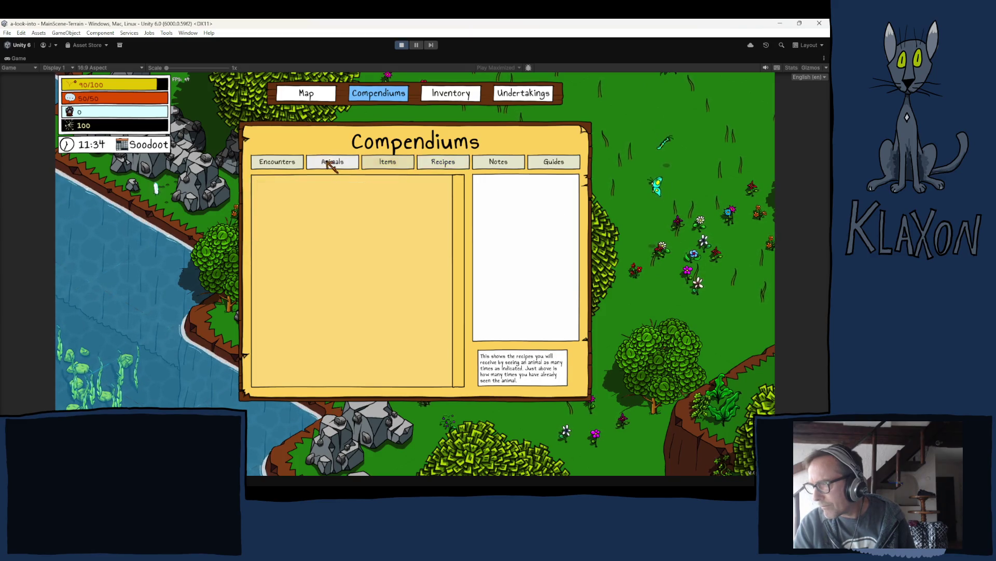
{"action": "left_click", "coordinate": [287, 166]}
{"action": "left_click", "coordinate": [389, 163]}
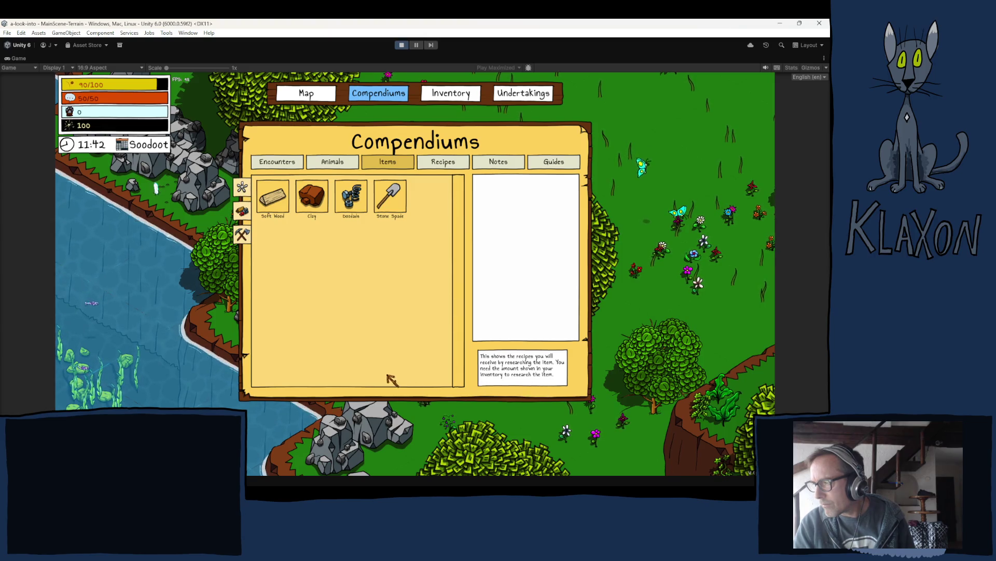
{"action": "left_click", "coordinate": [444, 162]}
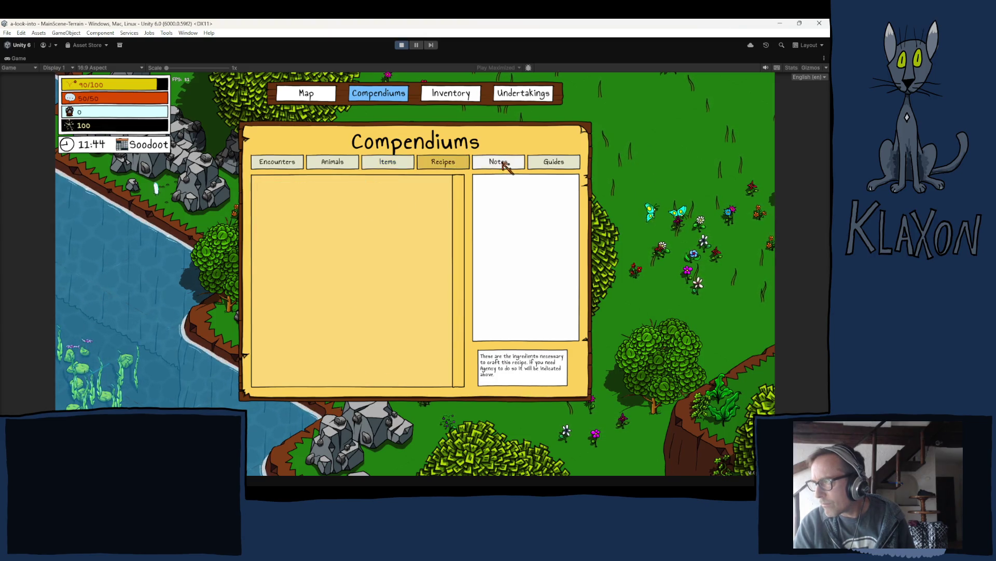
{"action": "left_click", "coordinate": [559, 162]}
{"action": "left_click", "coordinate": [511, 162]}
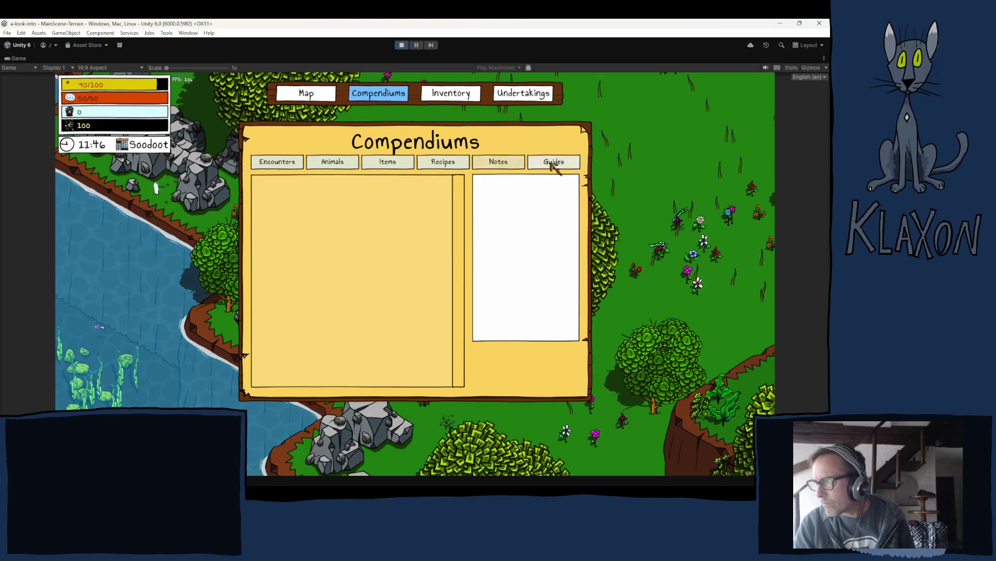
{"action": "left_click", "coordinate": [554, 163]}
{"action": "left_click", "coordinate": [404, 165]}
{"action": "left_click", "coordinate": [404, 165]}
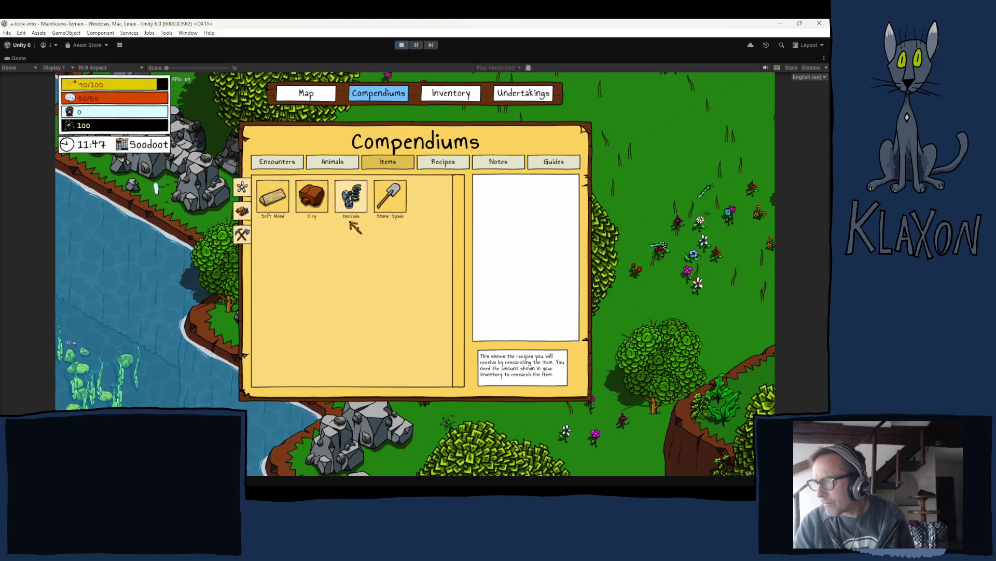
{"action": "left_click", "coordinate": [351, 200]}
{"action": "left_click", "coordinate": [317, 205]}
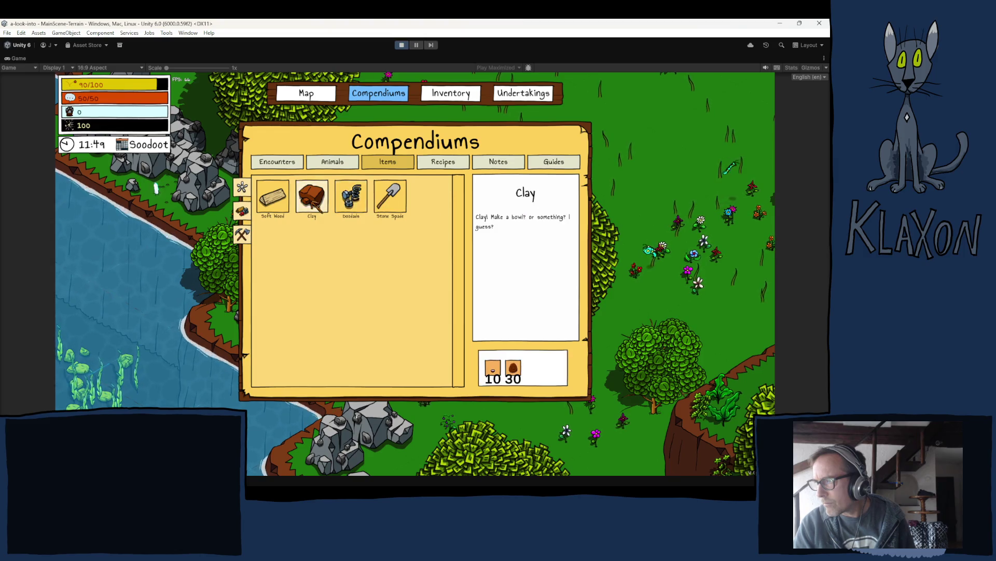
{"action": "left_click", "coordinate": [279, 202]}
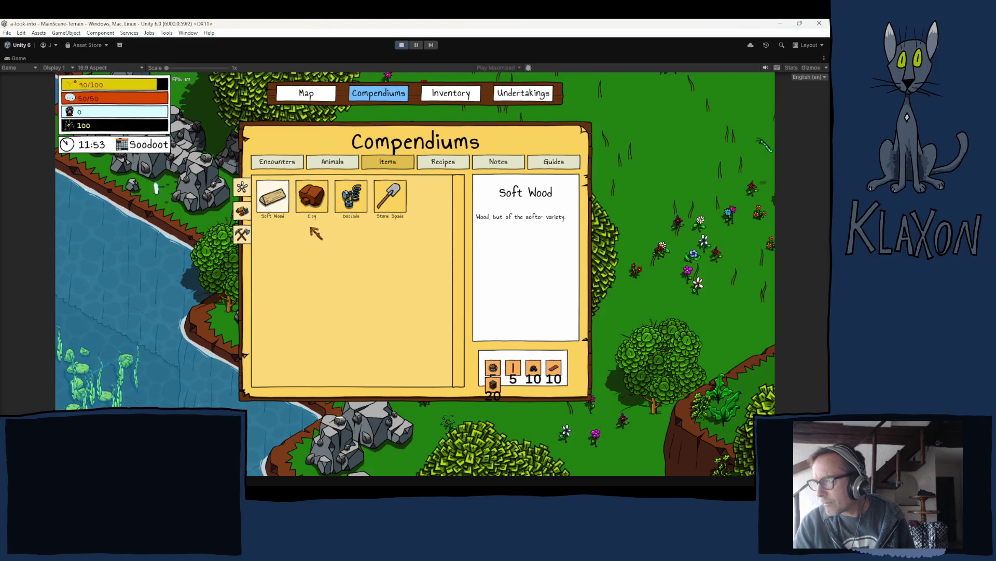
{"action": "left_click", "coordinate": [350, 197]}
{"action": "left_click", "coordinate": [391, 196]}
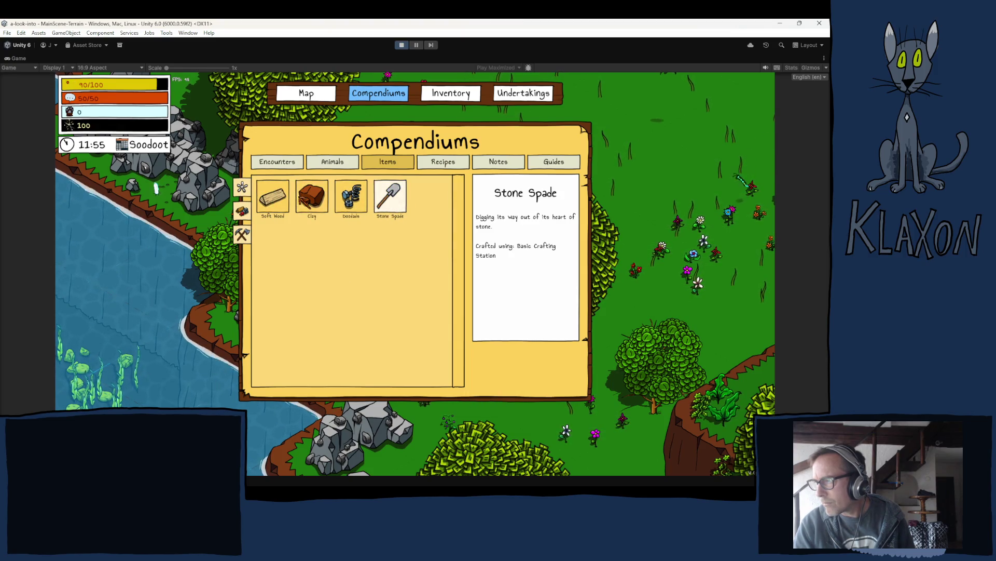
{"action": "left_click", "coordinate": [312, 197]}
{"action": "left_click", "coordinate": [273, 196]}
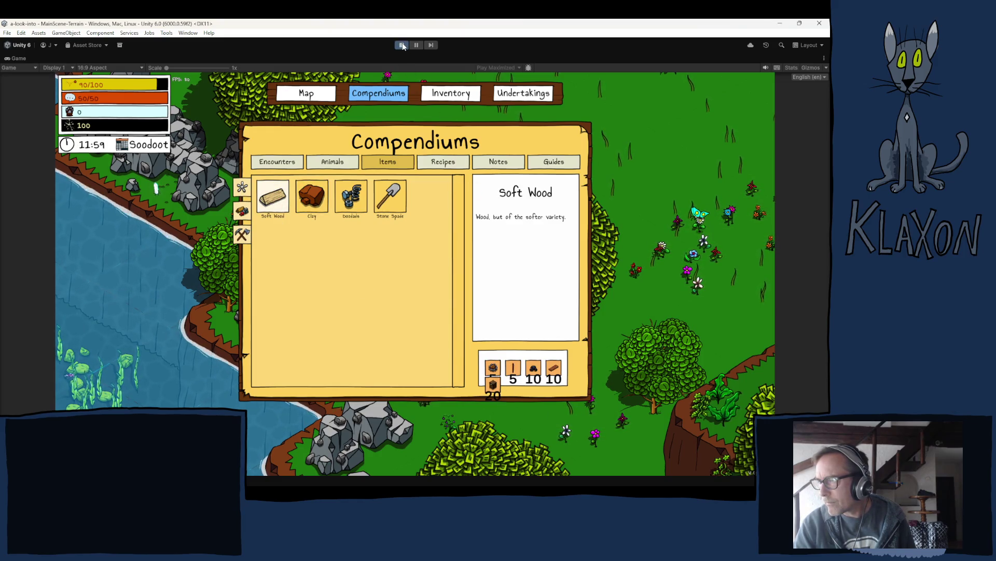
Step: Browse the compendium item filters, view the Stone Spade's crafting details, and exit Play mode
{"action": "left_click", "coordinate": [243, 235]}
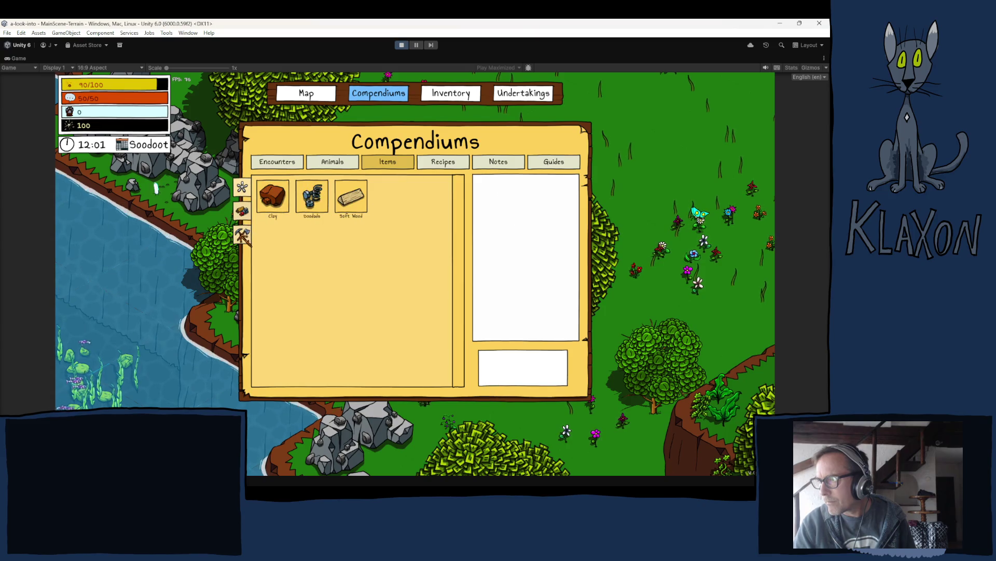
{"action": "left_click", "coordinate": [243, 235]}
{"action": "left_click", "coordinate": [242, 229]}
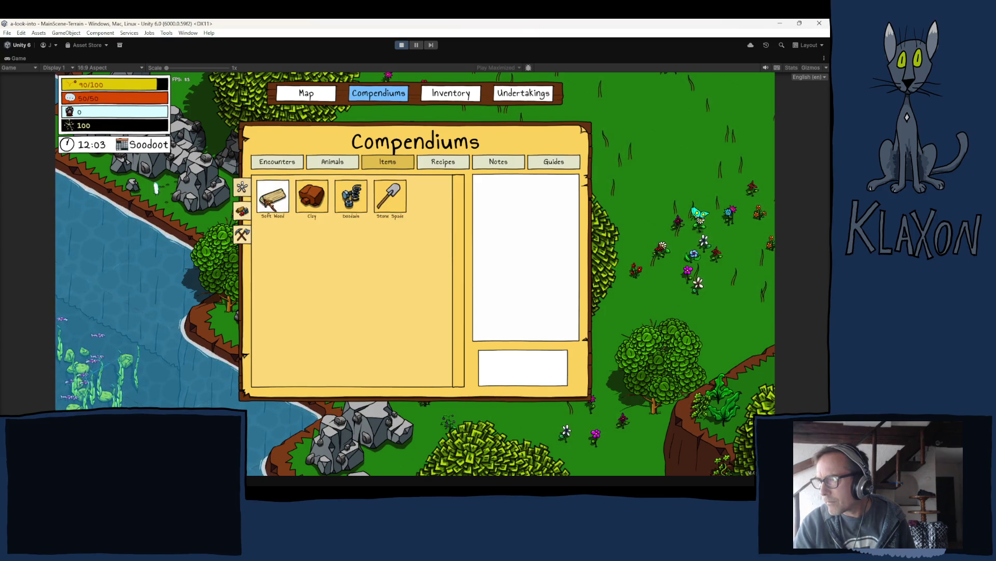
{"action": "left_click", "coordinate": [391, 197]}
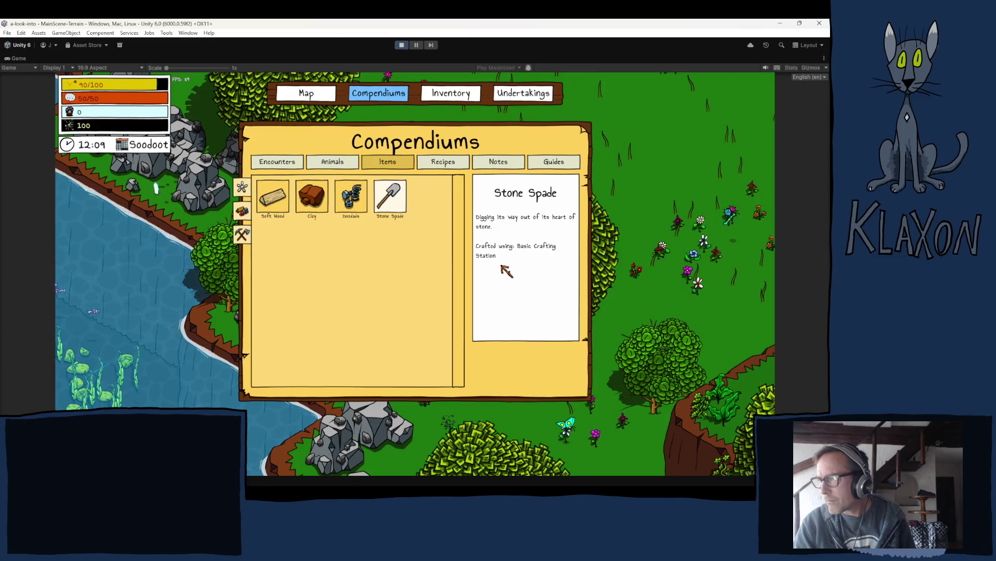
{"action": "key", "text": "ctrl+p"}
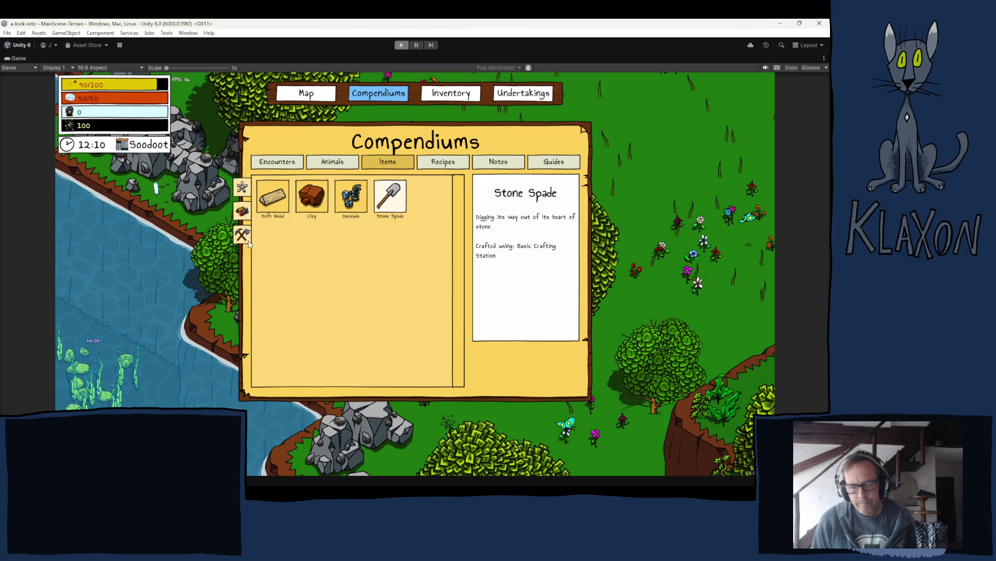
{"action": "key", "text": "ctrl+p"}
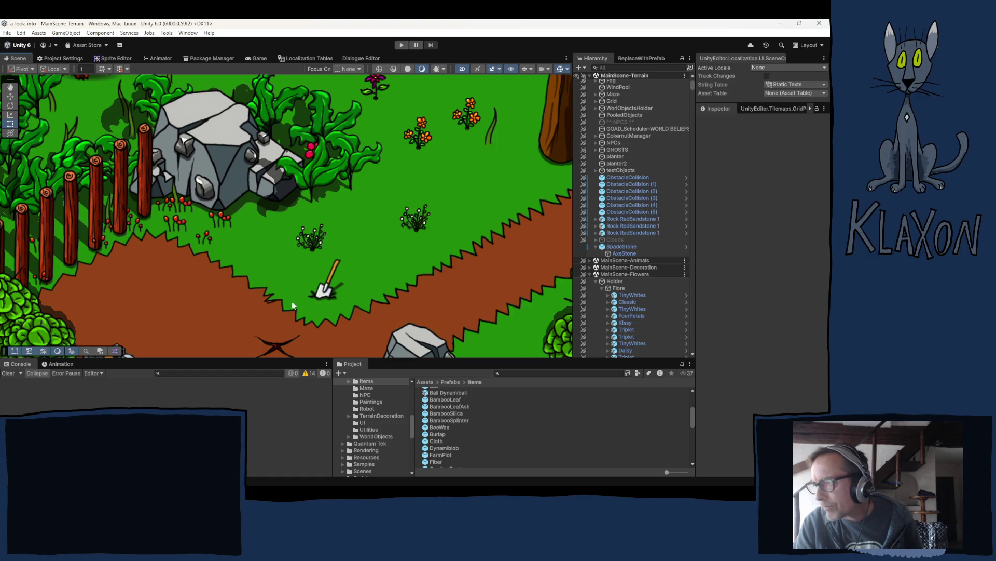
Step: Centre the spade in the Scene view, collapse MainScene-Flowers, and zoom out
{"action": "left_click_drag", "start_coordinate": [298, 295], "coordinate": [287, 242]}
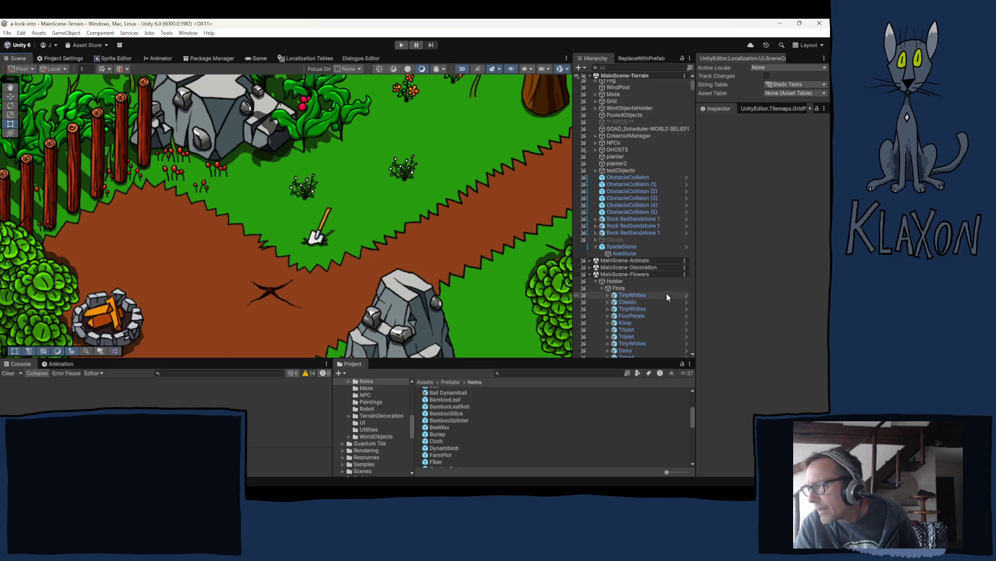
{"action": "left_click", "coordinate": [589, 274]}
{"action": "scroll", "coordinate": [313, 258], "scroll_direction": "down", "scroll_amount": 8}
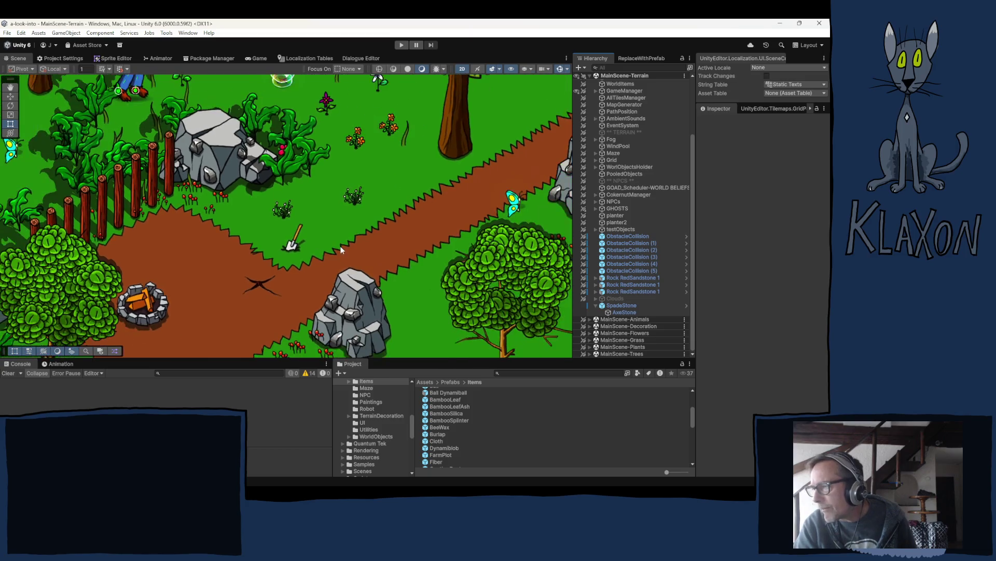
{"action": "scroll", "coordinate": [290, 268], "scroll_direction": "down", "scroll_amount": 1}
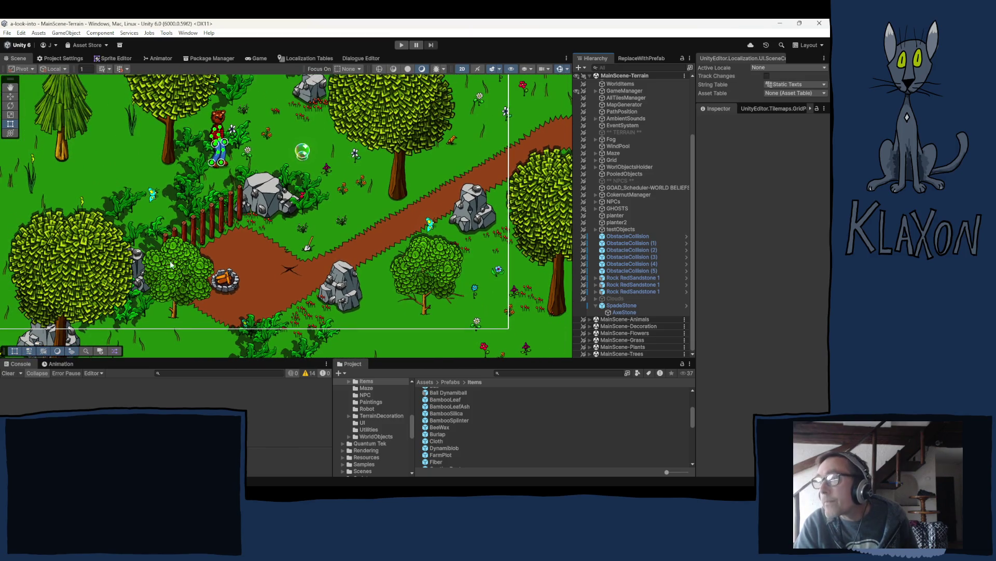
Step: Pan the map across the cliffs, fence and camp to the pool and pond
{"action": "left_click_drag", "start_coordinate": [126, 204], "coordinate": [327, 232]}
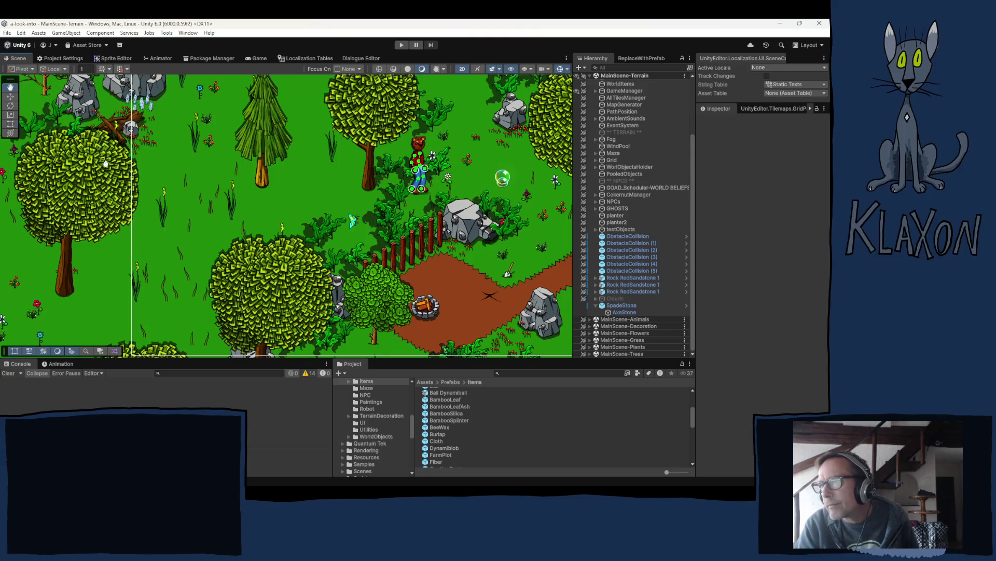
{"action": "mouse_move", "coordinate": [106, 164]}
{"action": "left_mouse_down"}
{"action": "mouse_move", "coordinate": [199, 218]}
{"action": "mouse_move", "coordinate": [184, 218]}
{"action": "mouse_move", "coordinate": [205, 241]}
{"action": "mouse_move", "coordinate": [65, 221]}
{"action": "left_mouse_up"}
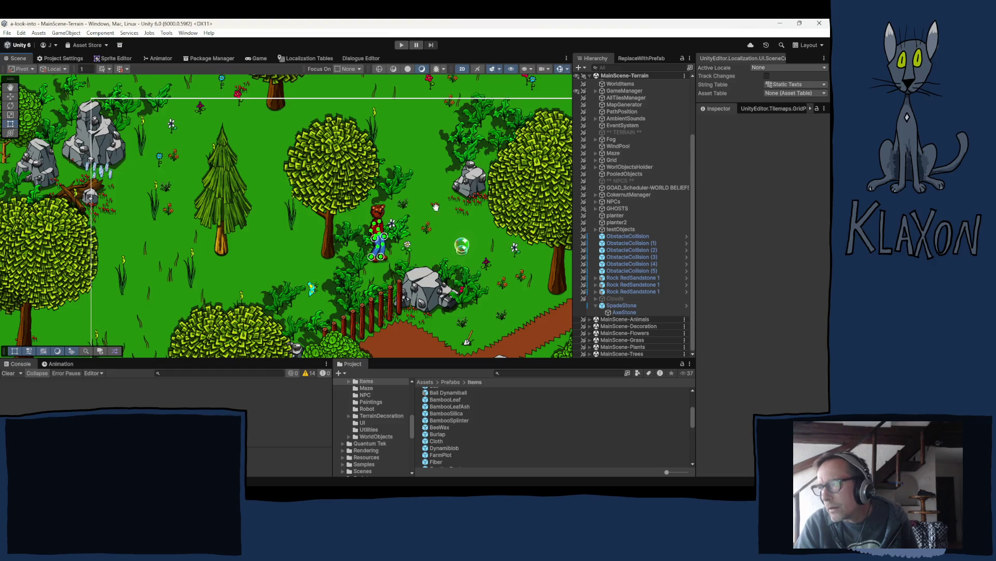
{"action": "mouse_move", "coordinate": [436, 206]}
{"action": "left_mouse_down"}
{"action": "mouse_move", "coordinate": [274, 391]}
{"action": "mouse_move", "coordinate": [248, 369]}
{"action": "mouse_move", "coordinate": [88, 391]}
{"action": "mouse_move", "coordinate": [805, 236]}
{"action": "left_mouse_up"}
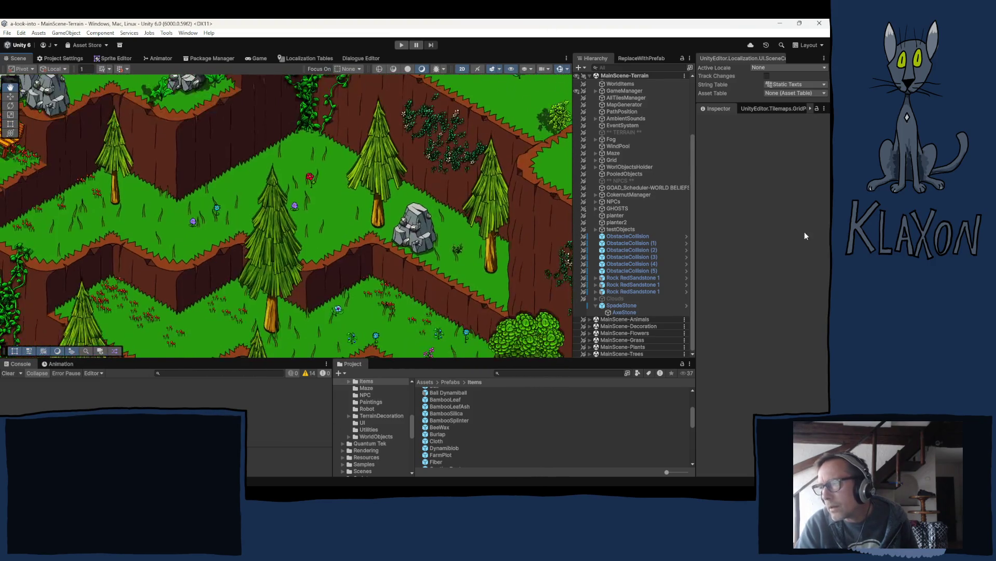
{"action": "key", "text": "Down"}
{"action": "key", "text": "Right"}
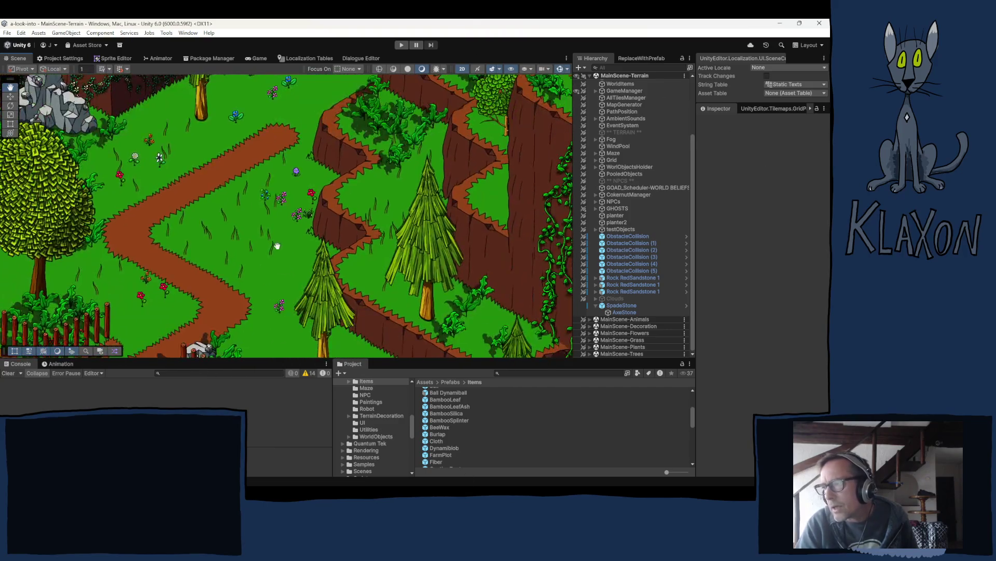
{"action": "key", "text": "Down"}
{"action": "key", "text": "Right"}
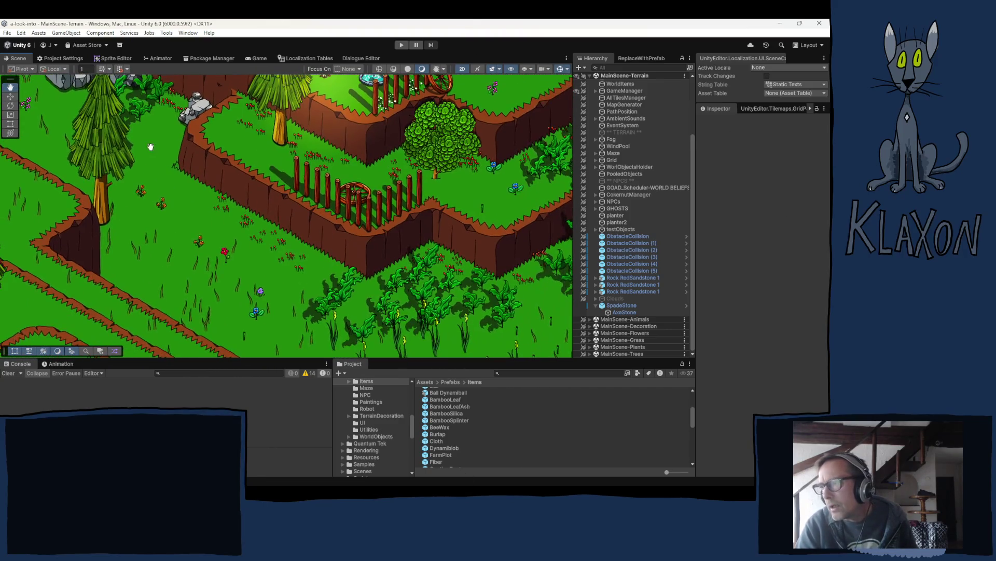
{"action": "key", "text": "Down"}
{"action": "key", "text": "Right"}
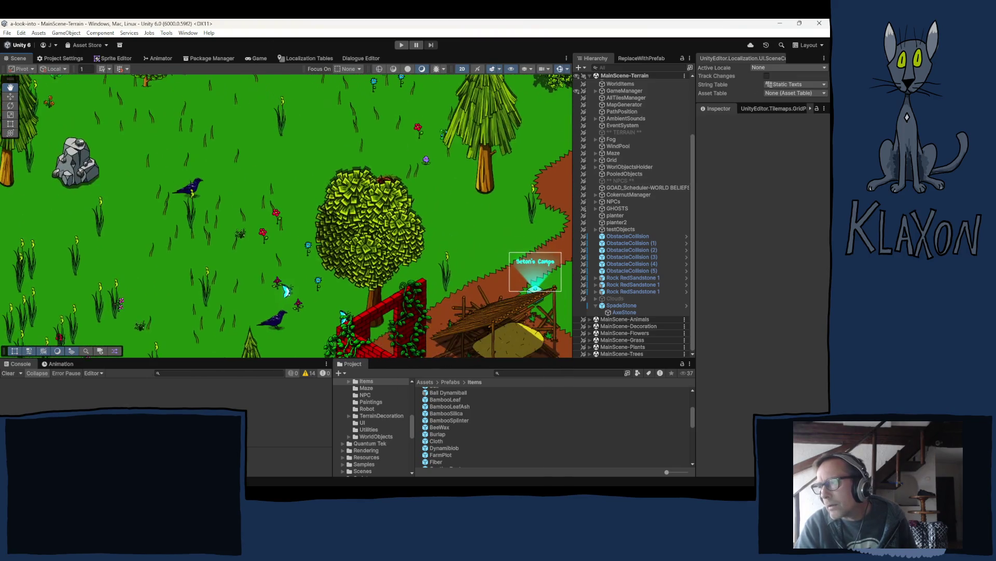
{"action": "key", "text": "Down"}
{"action": "key", "text": "Right"}
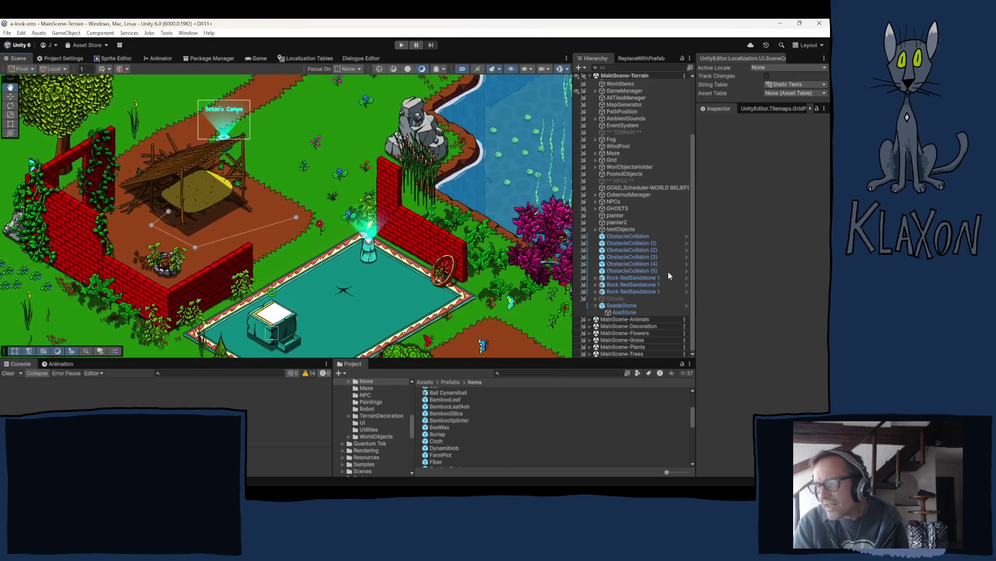
Step: Pan back past the pier, owl, rocky cliffs and red barn to the spade area
{"action": "key", "text": "Up"}
{"action": "key", "text": "Right"}
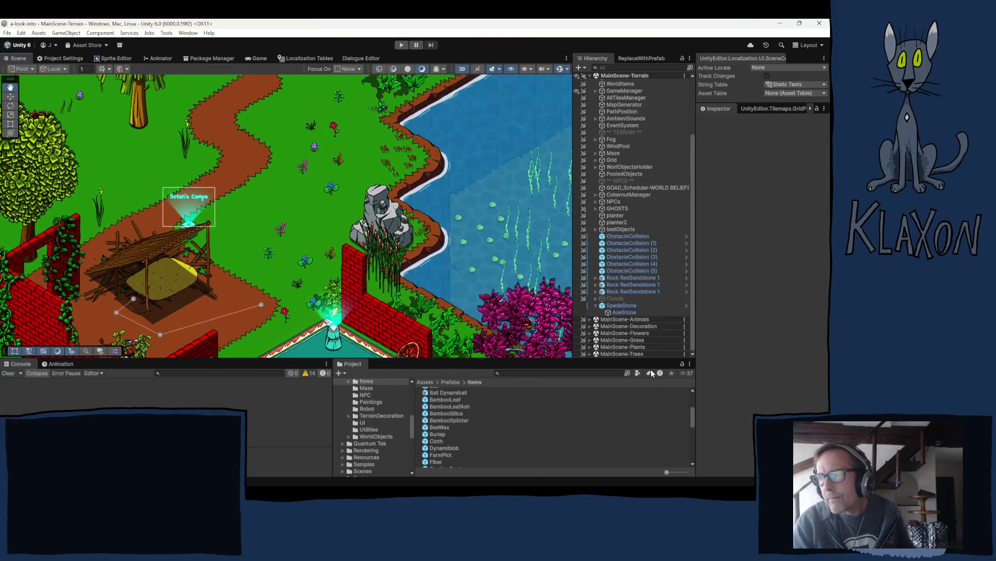
{"action": "key", "text": "Up"}
{"action": "key", "text": "Left"}
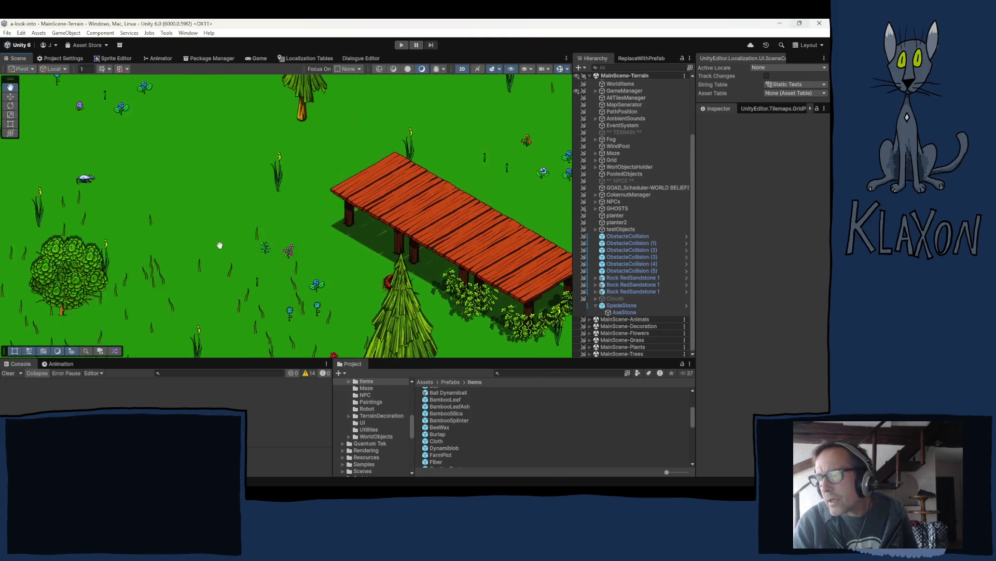
{"action": "key", "text": "Up"}
{"action": "key", "text": "Left"}
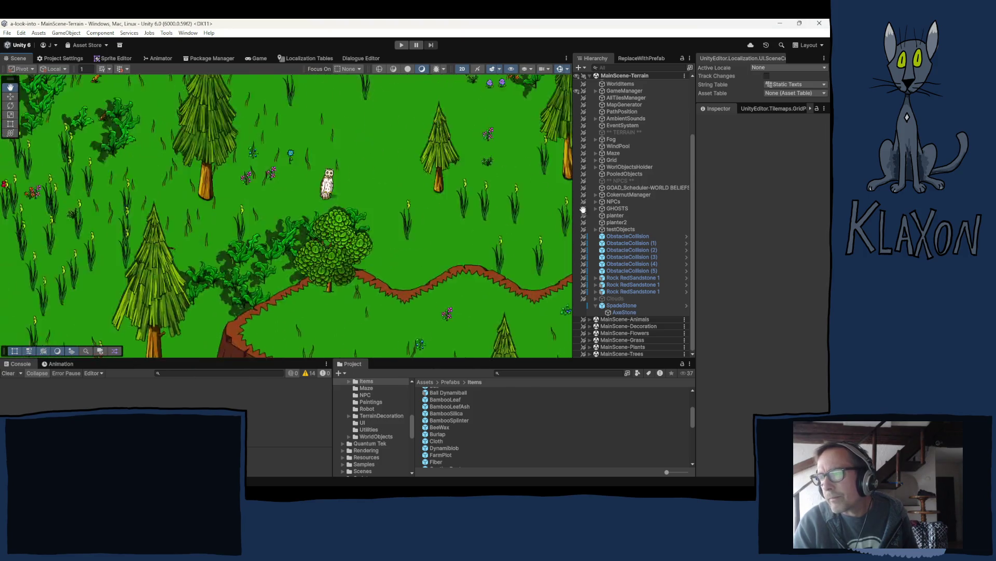
{"action": "key", "text": "Up"}
{"action": "key", "text": "Left"}
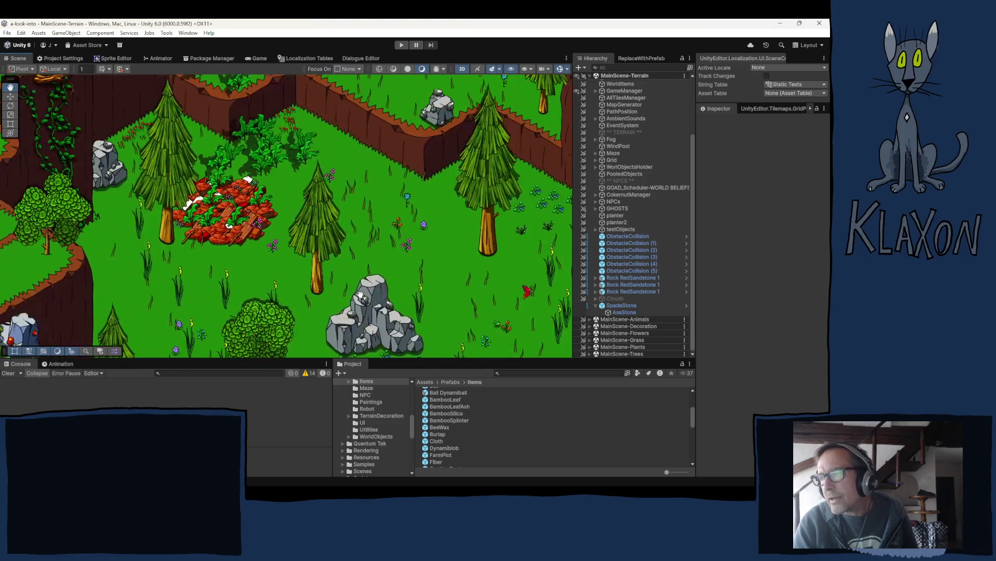
{"action": "key", "text": "Up"}
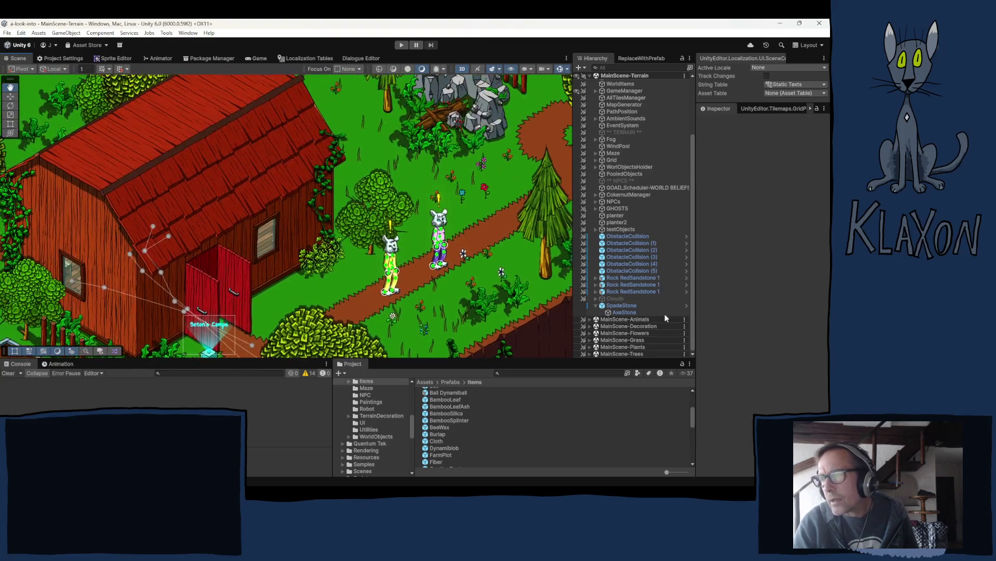
{"action": "key", "text": "Up"}
{"action": "key", "text": "Left"}
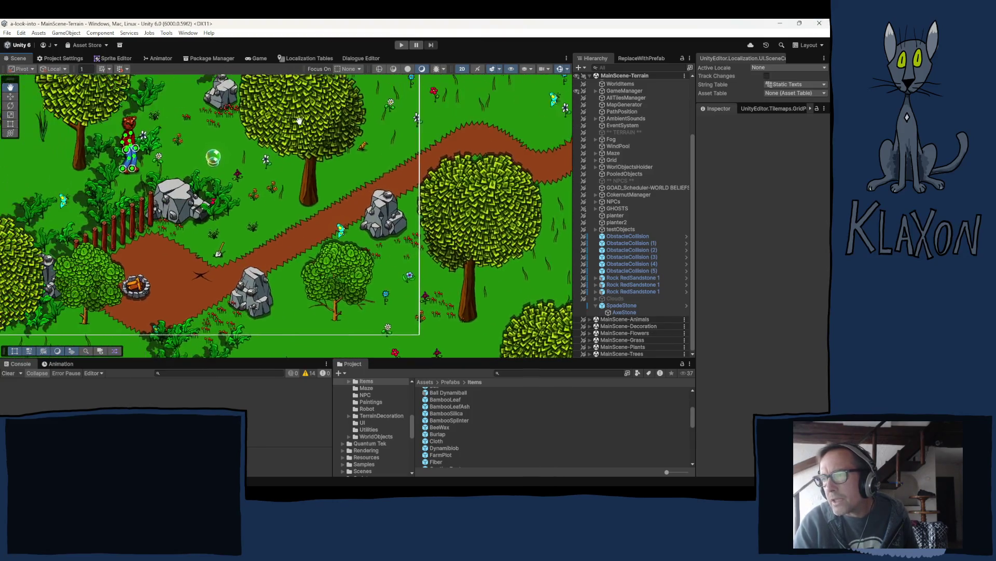
{"action": "key", "text": "Left"}
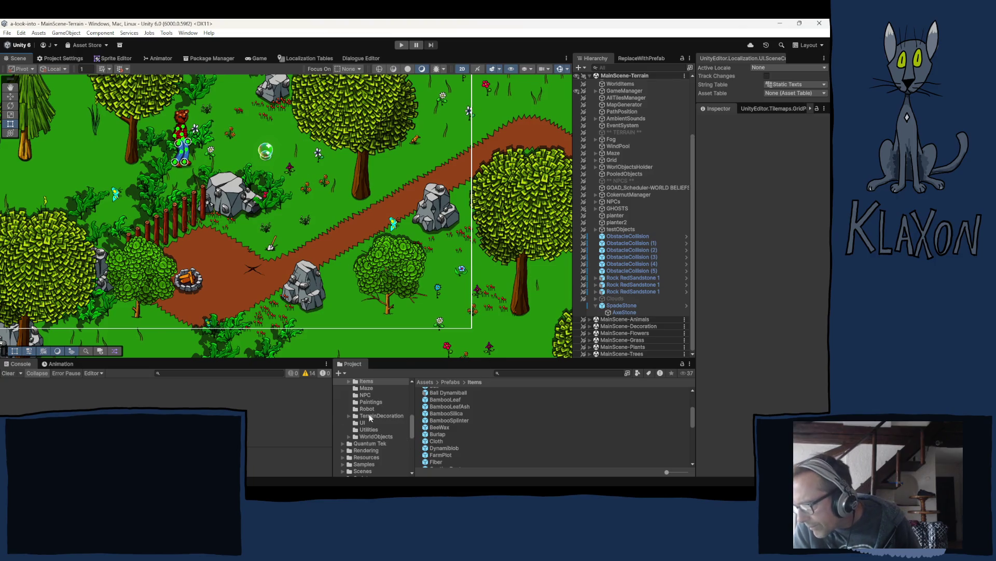
Step: Open the Items > Equipement prefab folder and inspect AxeCopper and Compass I
{"action": "scroll", "coordinate": [371, 417], "scroll_direction": "up", "scroll_amount": 3}
{"action": "scroll", "coordinate": [395, 421], "scroll_direction": "up", "scroll_amount": 2}
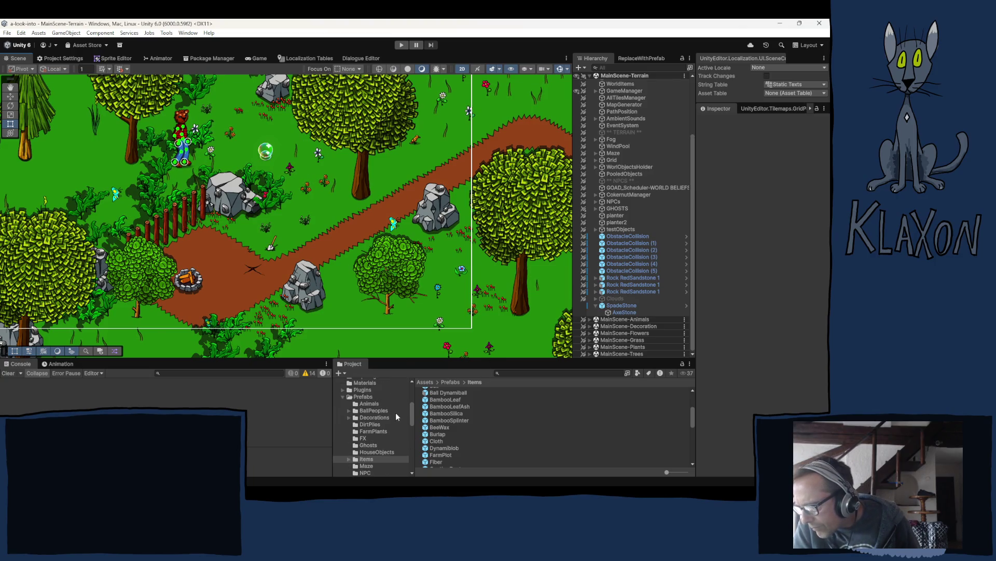
{"action": "scroll", "coordinate": [476, 433], "scroll_direction": "up", "scroll_amount": 3}
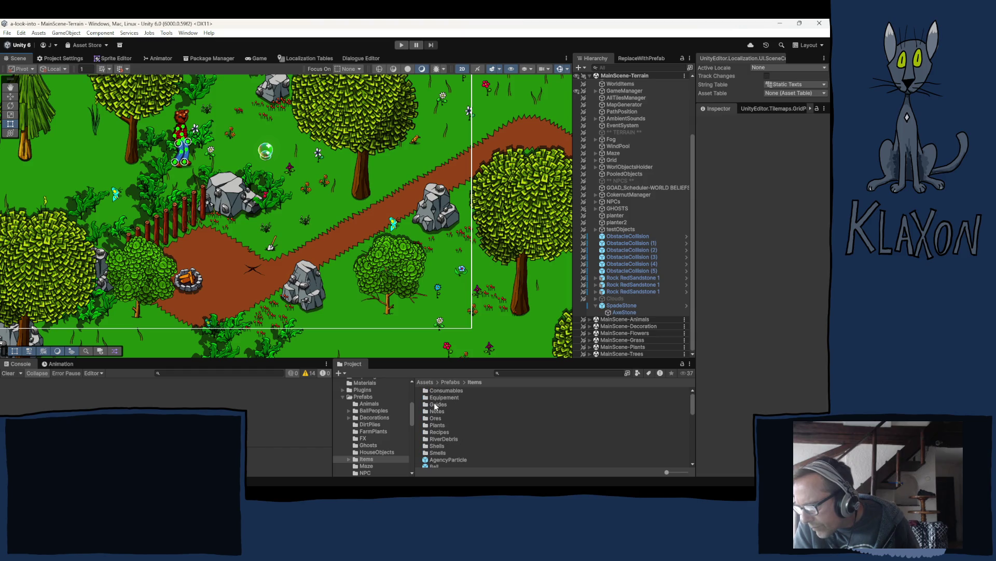
{"action": "left_click", "coordinate": [348, 459]}
{"action": "left_click", "coordinate": [372, 422]}
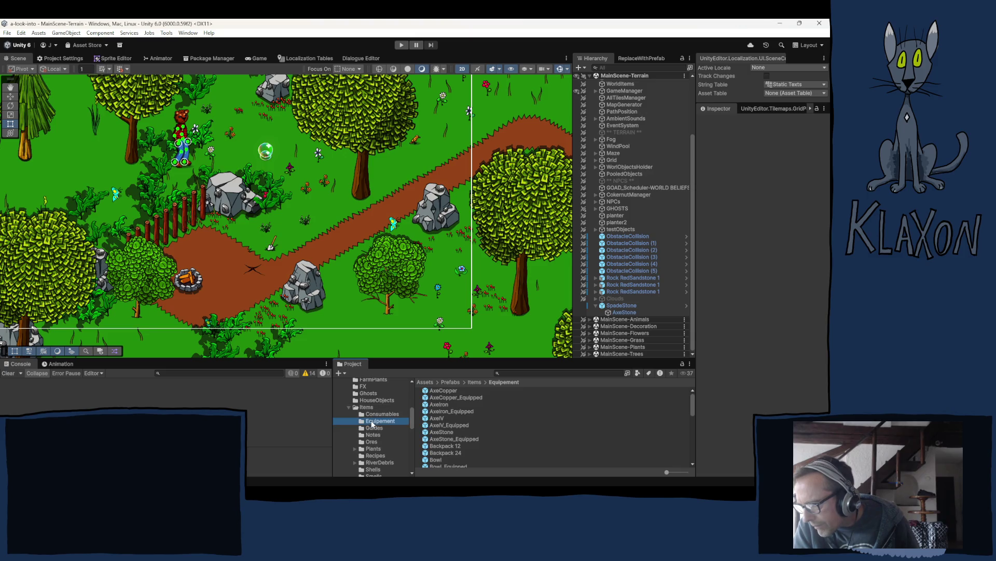
{"action": "left_click", "coordinate": [446, 391]}
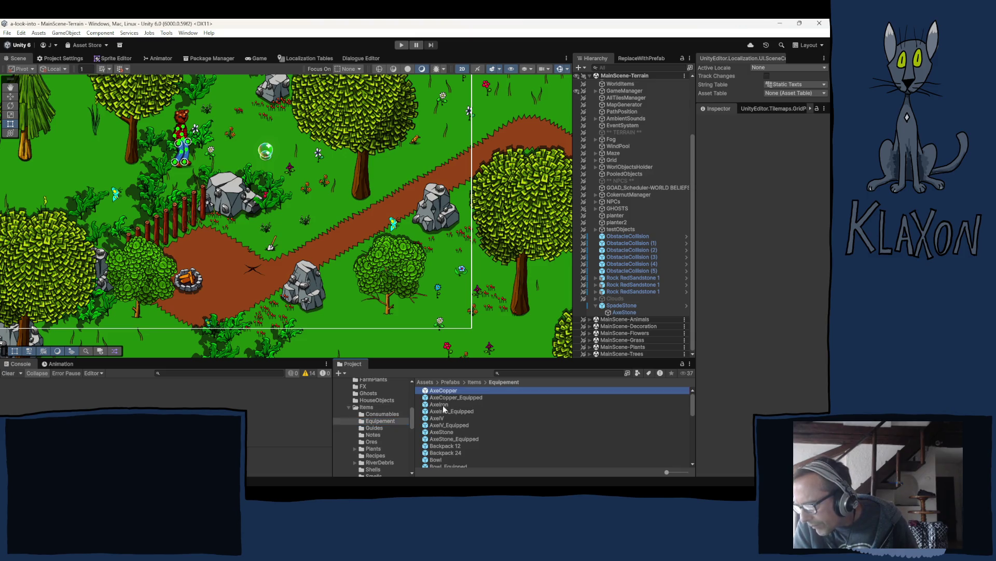
{"action": "scroll", "coordinate": [525, 439], "scroll_direction": "down", "scroll_amount": 1}
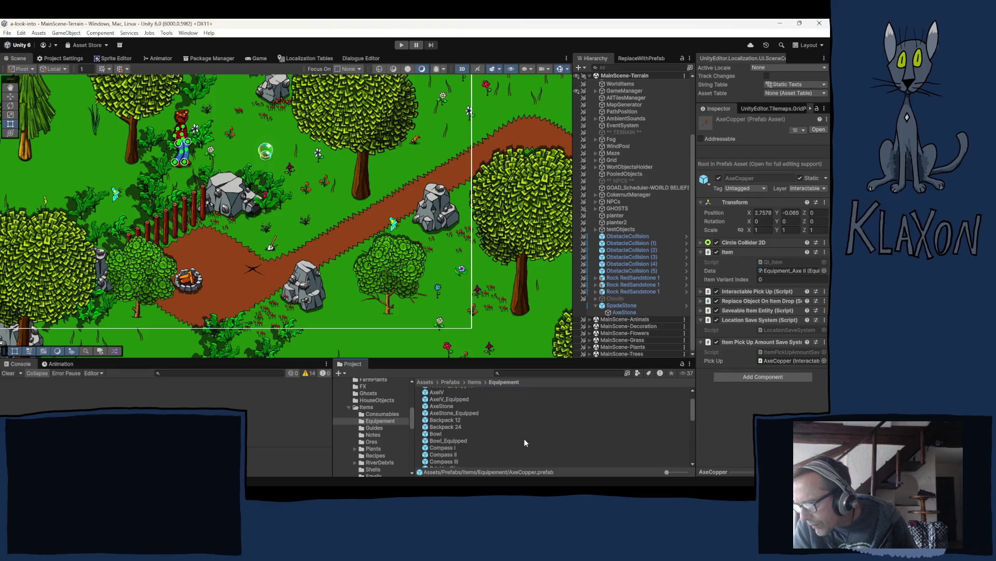
{"action": "left_click", "coordinate": [436, 448]}
Step: Inspect the PickAxeCopper and PokingStick I prefabs, ending on Spyglass I
{"action": "scroll", "coordinate": [500, 437], "scroll_direction": "down", "scroll_amount": 3}
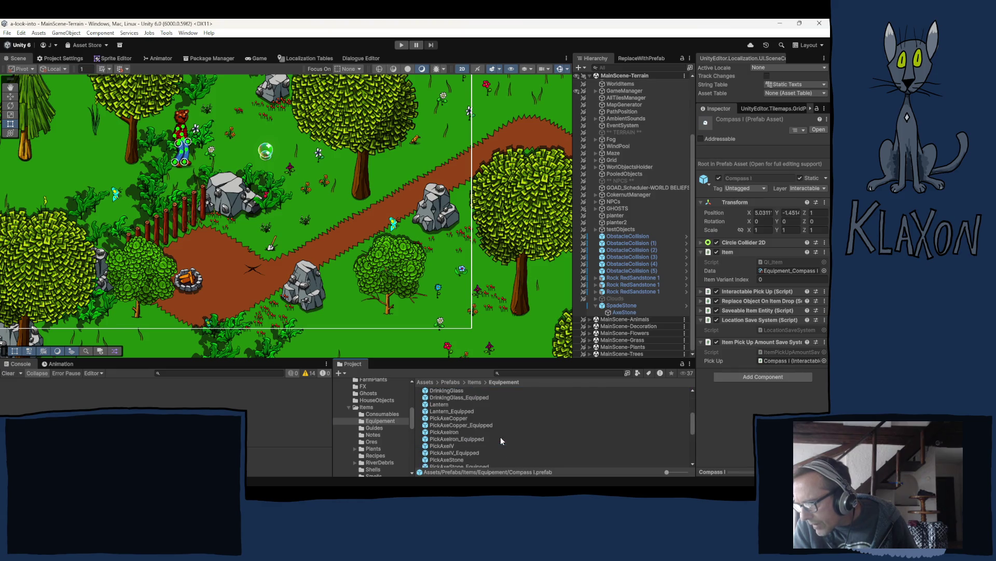
{"action": "scroll", "coordinate": [473, 422], "scroll_direction": "up", "scroll_amount": 1}
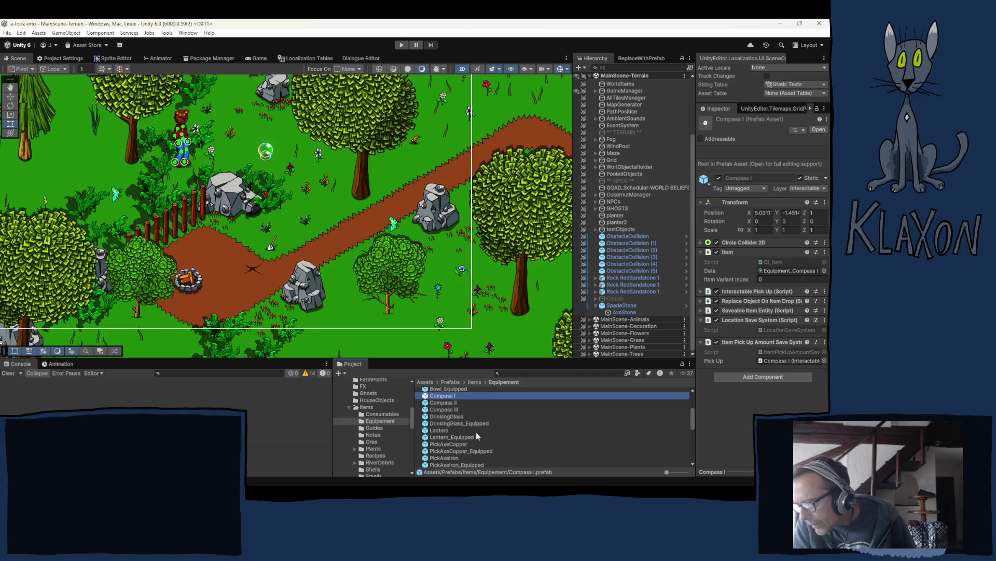
{"action": "left_click", "coordinate": [436, 444]}
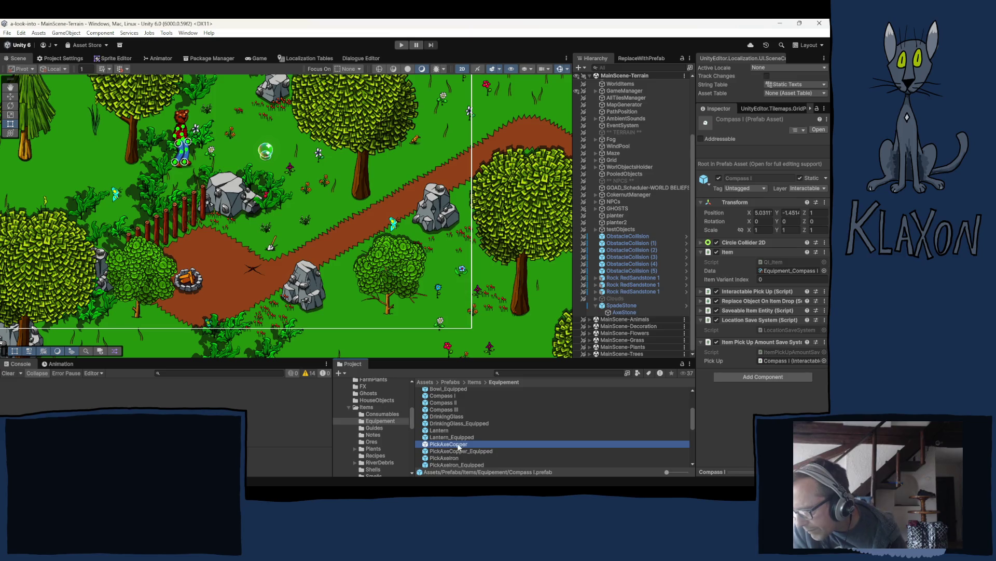
{"action": "scroll", "coordinate": [484, 438], "scroll_direction": "down", "scroll_amount": 2}
{"action": "scroll", "coordinate": [466, 449], "scroll_direction": "down", "scroll_amount": 1}
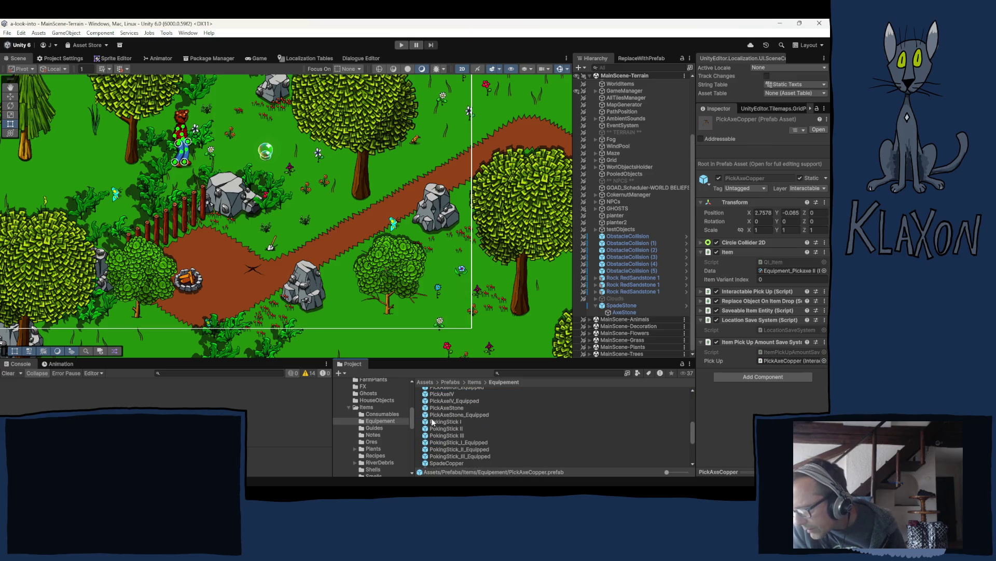
{"action": "left_click", "coordinate": [432, 420]}
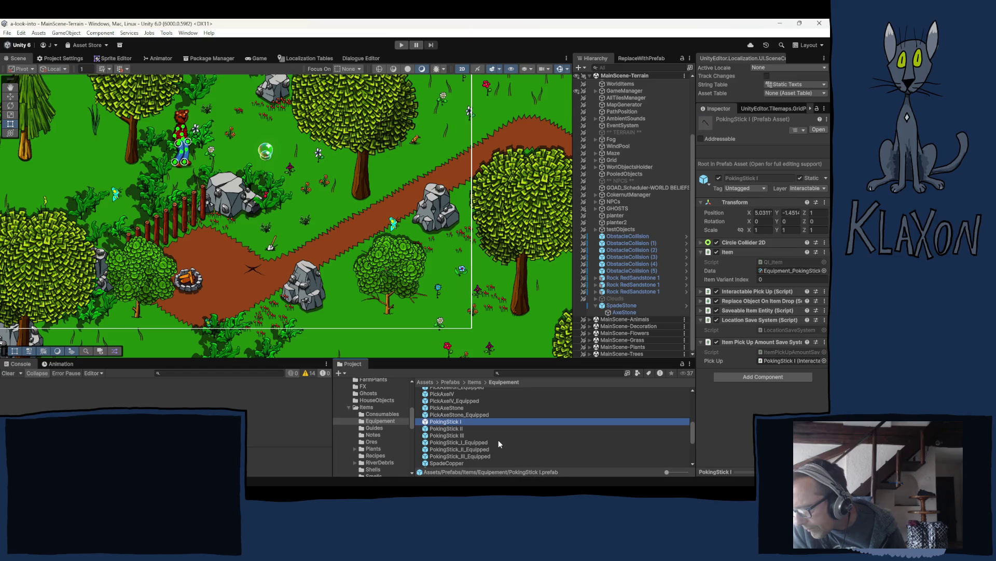
{"action": "scroll", "coordinate": [499, 440], "scroll_direction": "down", "scroll_amount": 1}
{"action": "scroll", "coordinate": [468, 439], "scroll_direction": "down", "scroll_amount": 2}
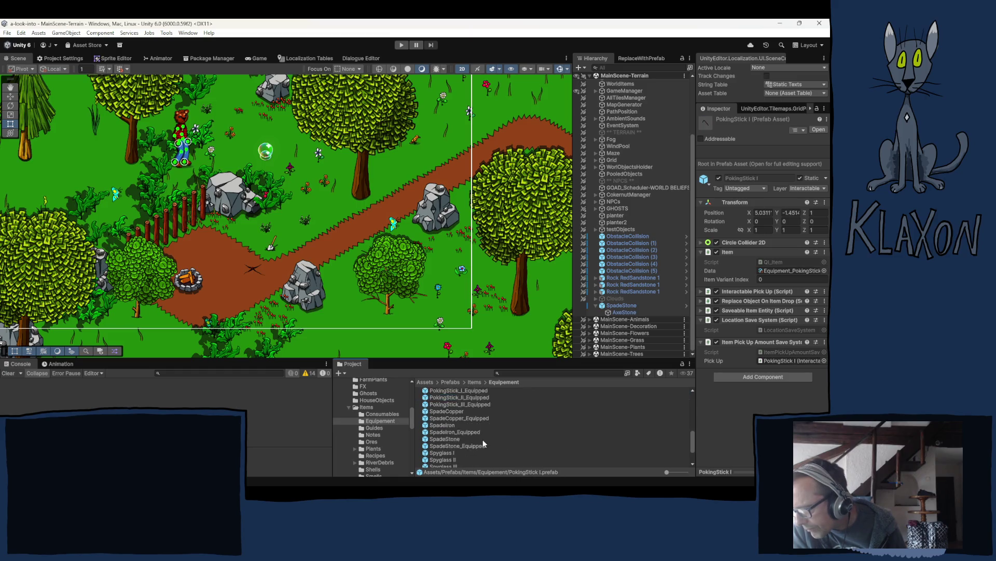
{"action": "left_click", "coordinate": [432, 428]}
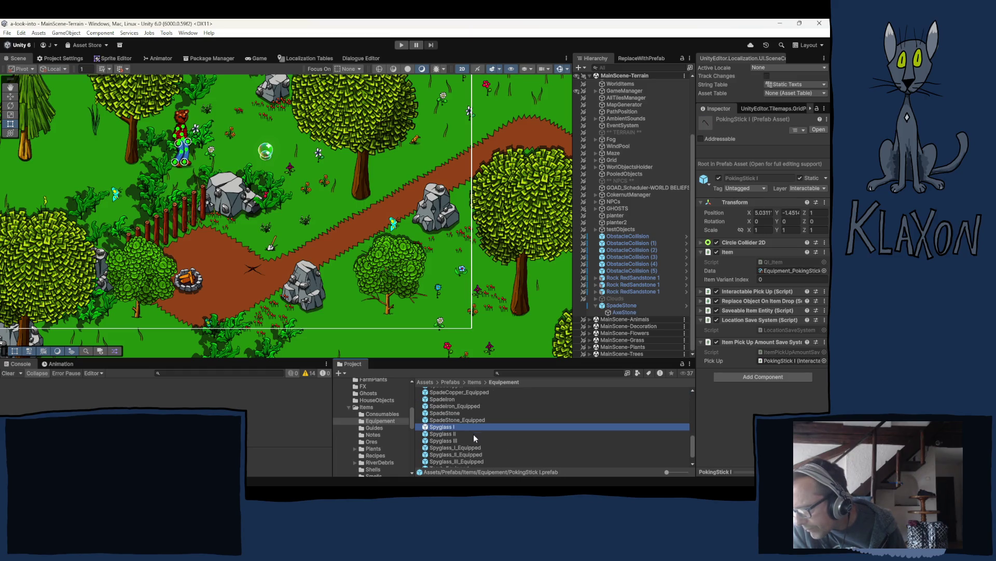
{"action": "scroll", "coordinate": [495, 446], "scroll_direction": "down", "scroll_amount": 1}
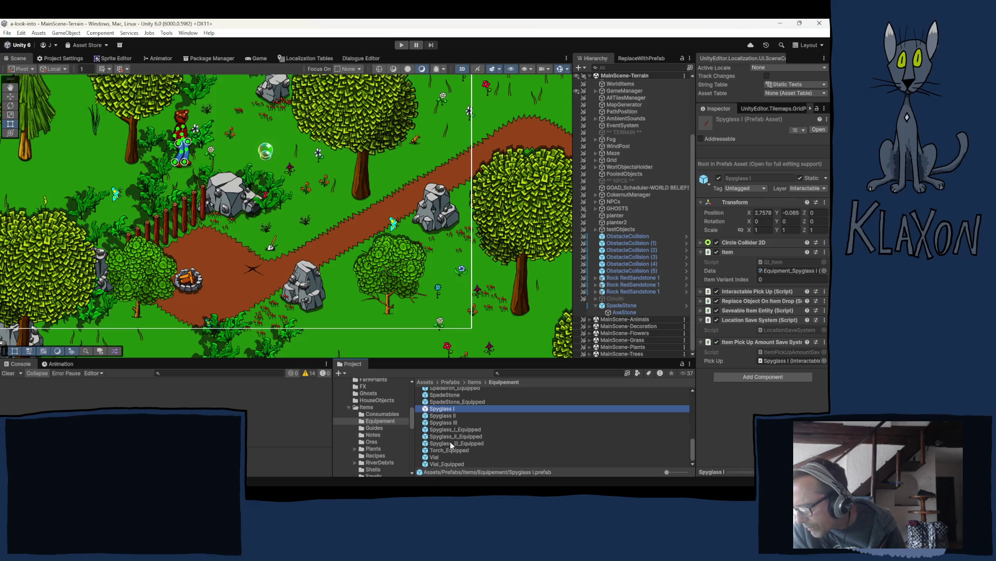
{"action": "scroll", "coordinate": [444, 434], "scroll_direction": "up", "scroll_amount": 3}
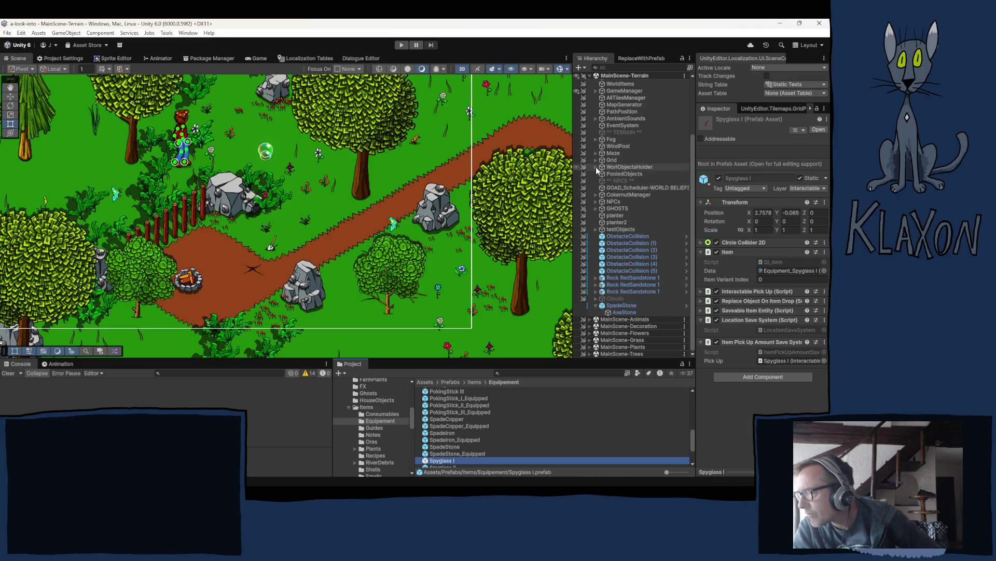
Step: Expand MainScene-Decoration > Terrain Decoration > Fences and step through the fence pieces
{"action": "left_click", "coordinate": [590, 326]}
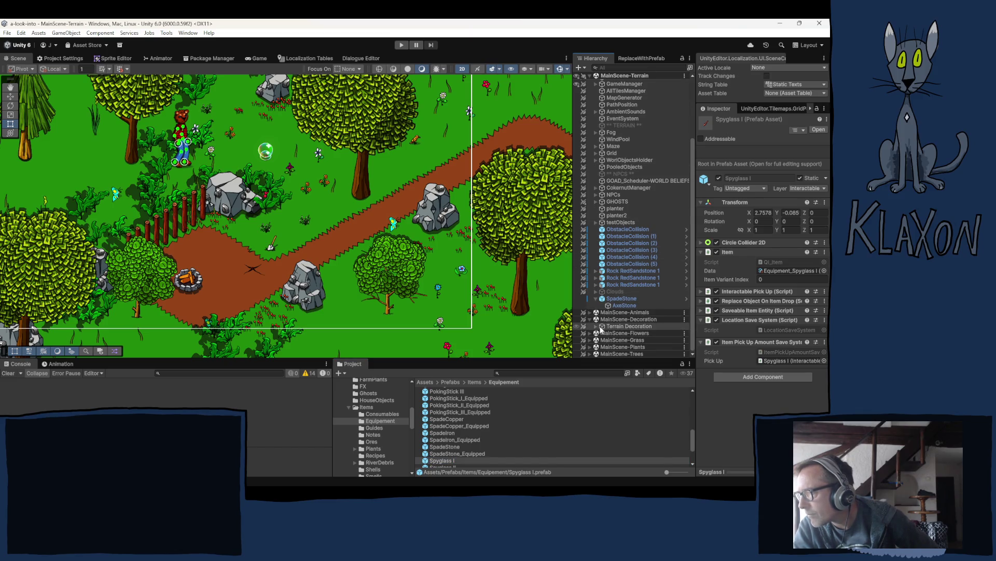
{"action": "left_click", "coordinate": [596, 325]}
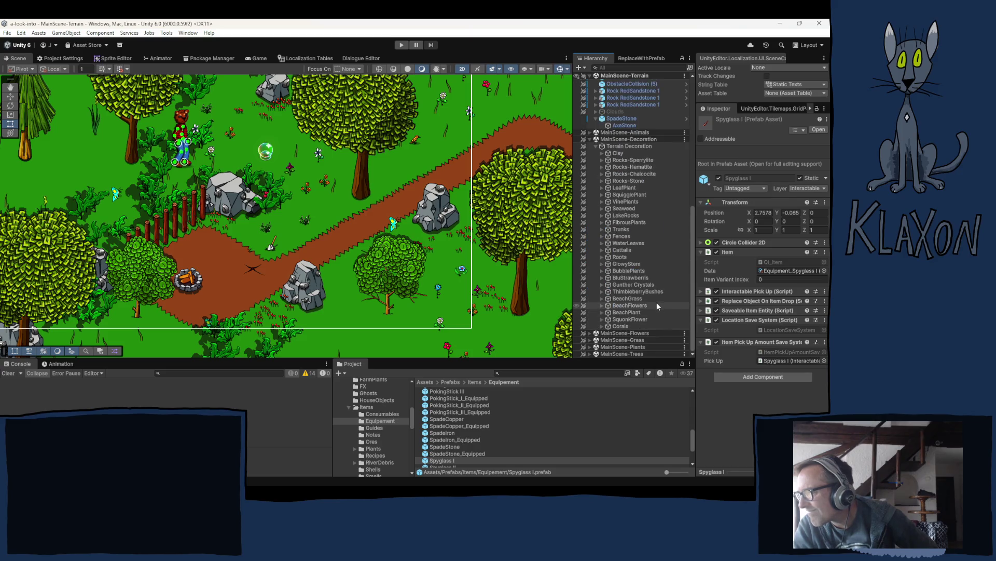
{"action": "left_click", "coordinate": [604, 238]}
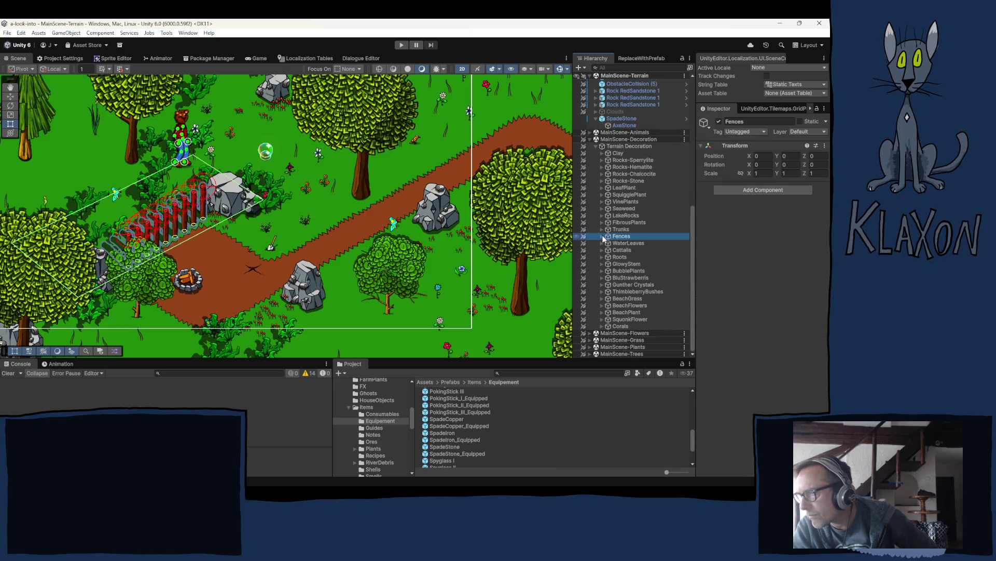
{"action": "left_click", "coordinate": [604, 238]}
{"action": "left_click", "coordinate": [626, 244]}
{"action": "left_click", "coordinate": [624, 251]}
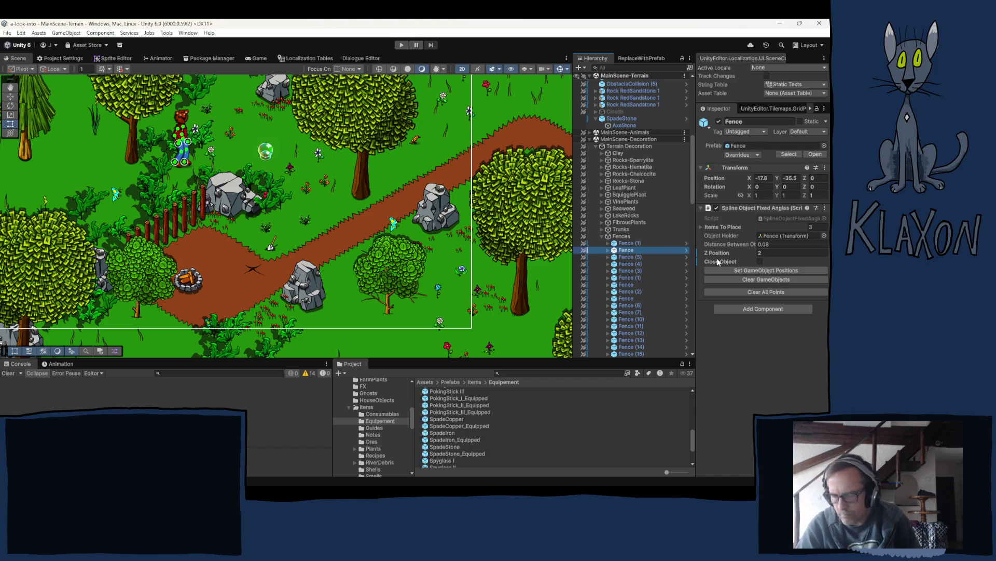
{"action": "key", "text": "Down"}
{"action": "key", "text": "Down"}
{"action": "key", "text": "Down"}
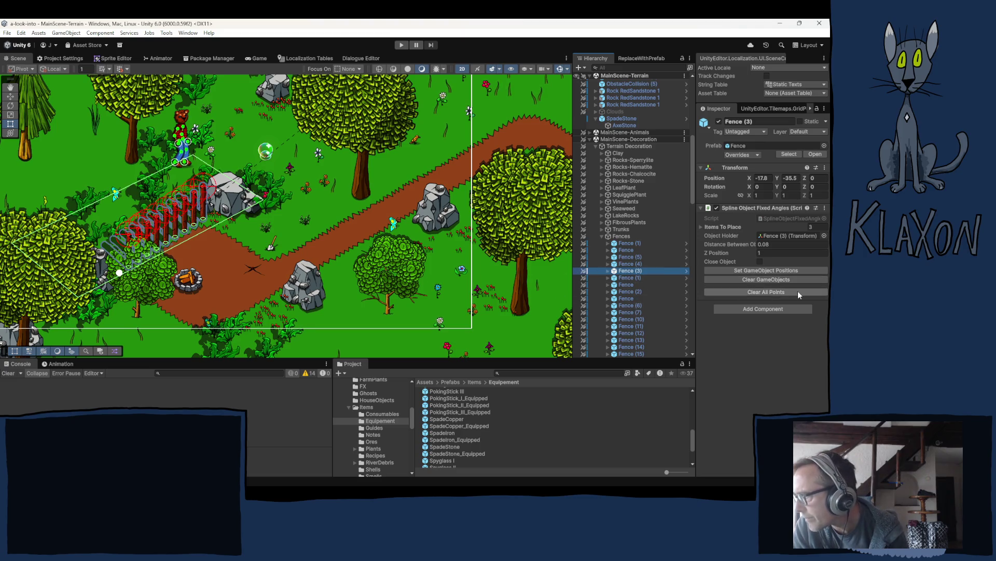
Step: Clear a fence piece's spline points, then select Fence (3)'s ObstacleCollision object
{"action": "left_click", "coordinate": [763, 292]}
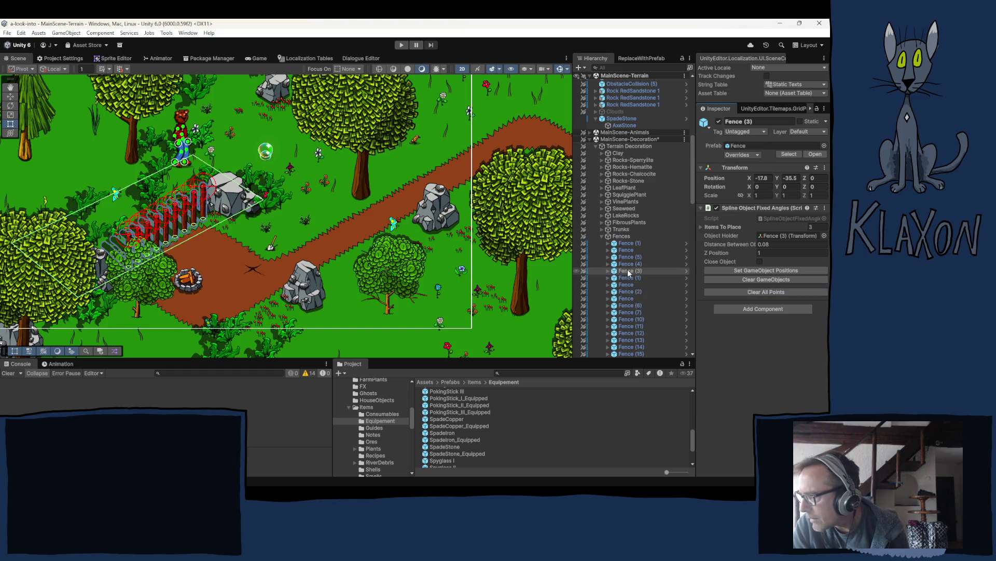
{"action": "left_click", "coordinate": [611, 272]}
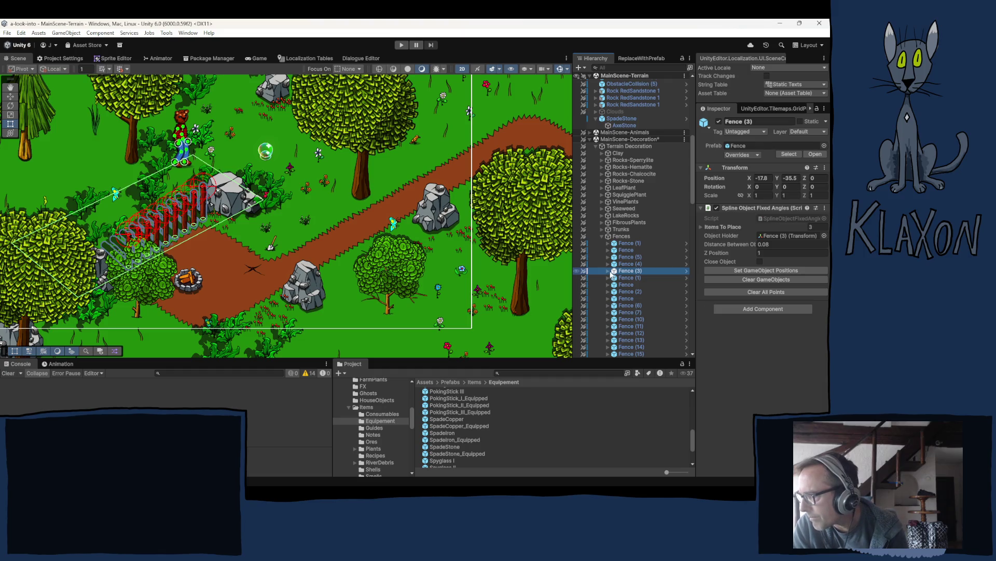
{"action": "left_click", "coordinate": [609, 271]}
{"action": "left_click", "coordinate": [637, 278]}
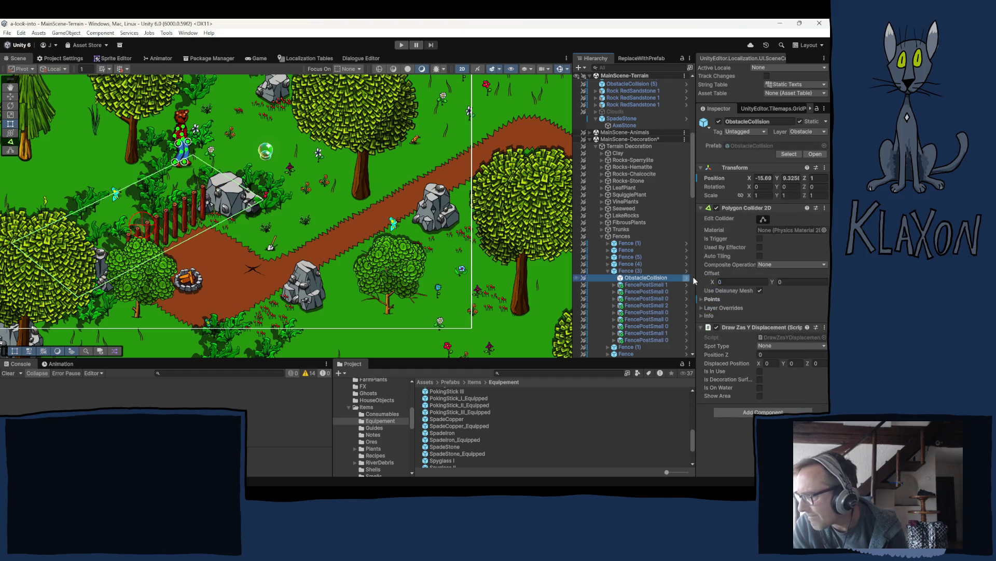
Step: Reshape the ObstacleCollision outline beside the rock and lower fence edge, then enter Play mode
{"action": "left_click", "coordinate": [762, 218]}
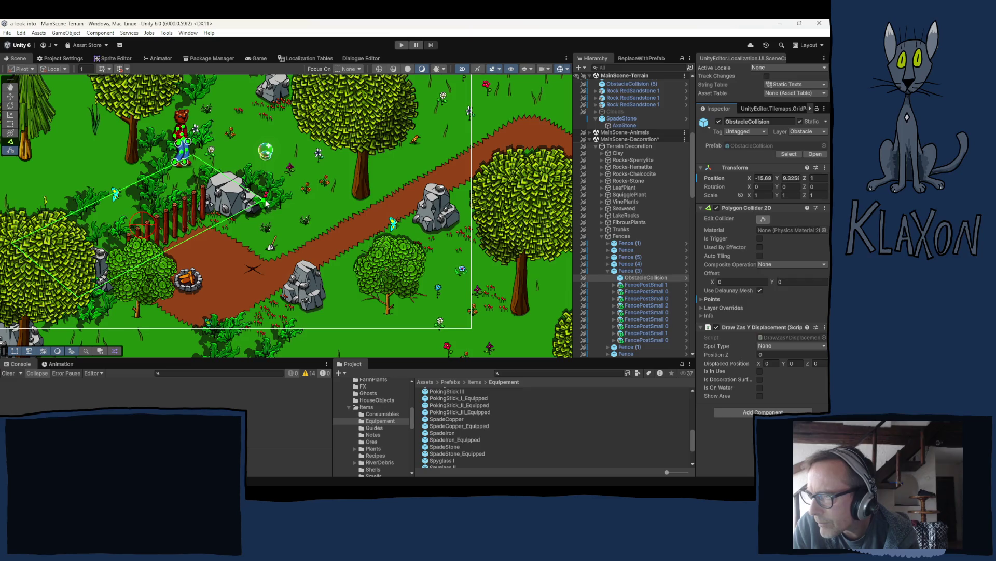
{"action": "mouse_move", "coordinate": [265, 202]}
{"action": "left_mouse_down"}
{"action": "mouse_move", "coordinate": [242, 183]}
{"action": "mouse_move", "coordinate": [228, 188]}
{"action": "mouse_move", "coordinate": [238, 182]}
{"action": "left_mouse_up"}
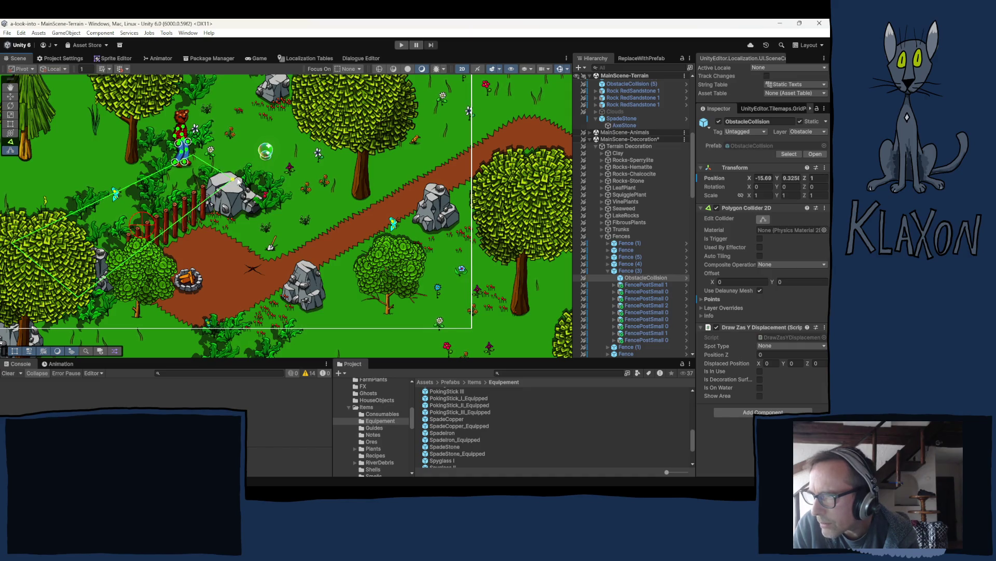
{"action": "left_click_drag", "start_coordinate": [205, 206], "coordinate": [190, 210]}
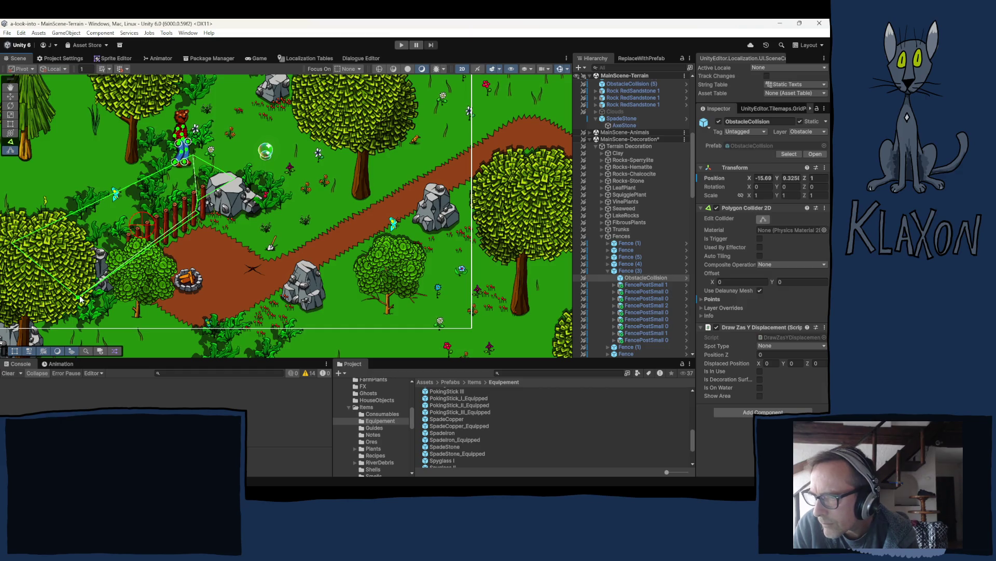
{"action": "mouse_move", "coordinate": [78, 295]}
{"action": "left_mouse_down"}
{"action": "mouse_move", "coordinate": [120, 262]}
{"action": "mouse_move", "coordinate": [82, 256]}
{"action": "mouse_move", "coordinate": [57, 273]}
{"action": "mouse_move", "coordinate": [64, 283]}
{"action": "left_mouse_up"}
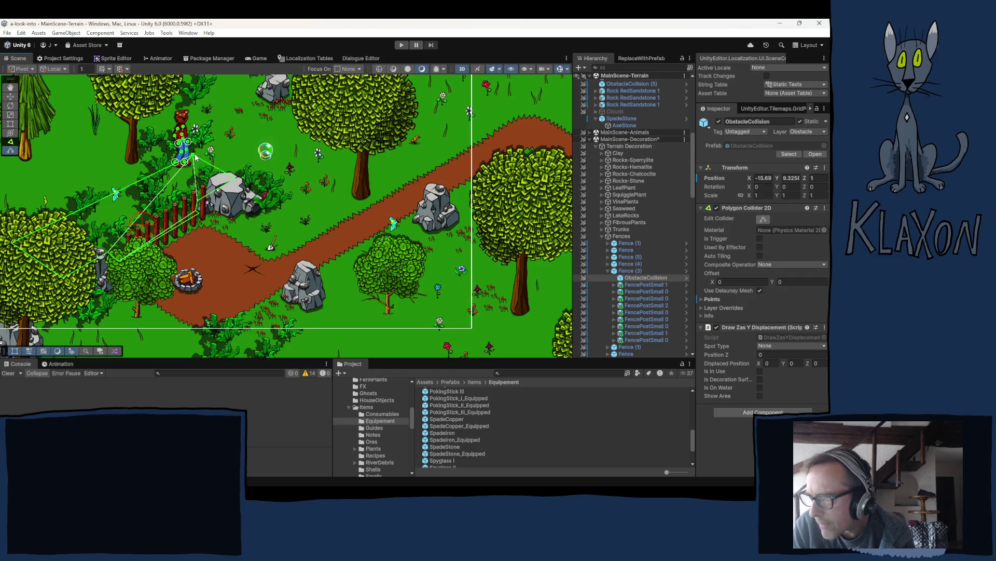
{"action": "left_click", "coordinate": [401, 45]}
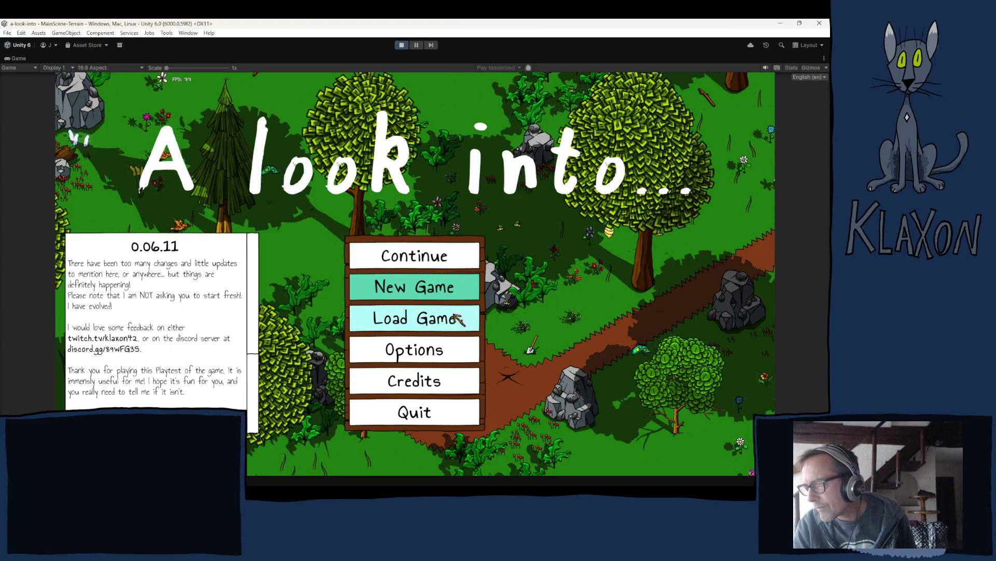
Step: Start and confirm a new game, accept the character, and dismiss the tutorial message
{"action": "left_click", "coordinate": [418, 288]}
{"action": "left_click", "coordinate": [404, 346]}
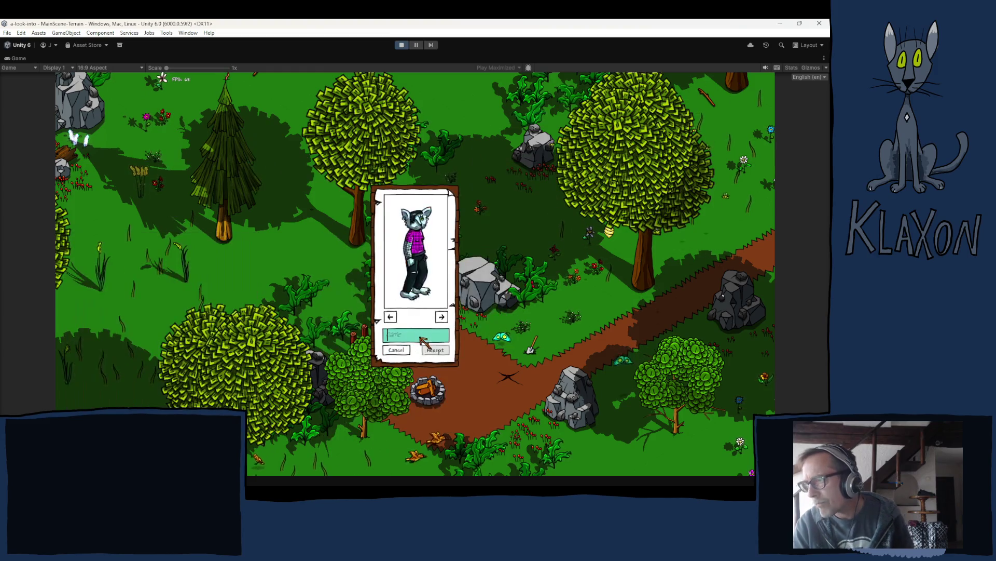
{"action": "left_click", "coordinate": [435, 347]}
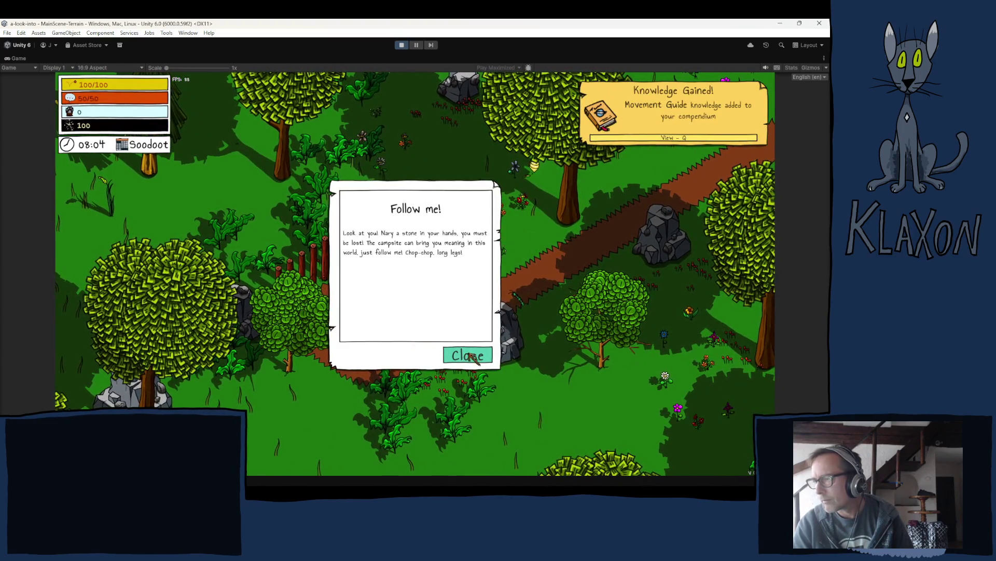
{"action": "left_click", "coordinate": [474, 357]}
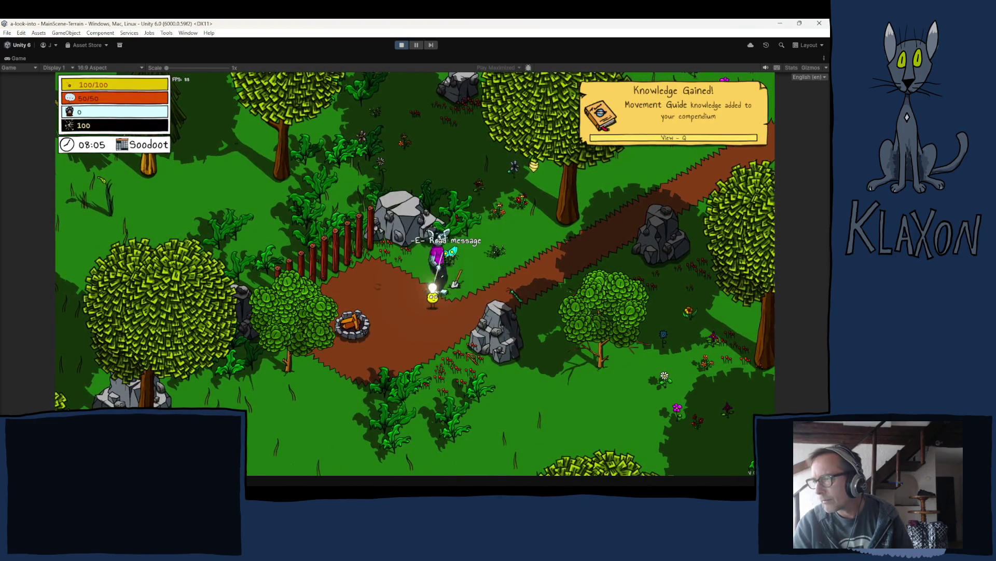
Step: Pick up the Stone Spade, drop it from the inventory into the world, and stop playing
{"action": "key", "text": "Tab"}
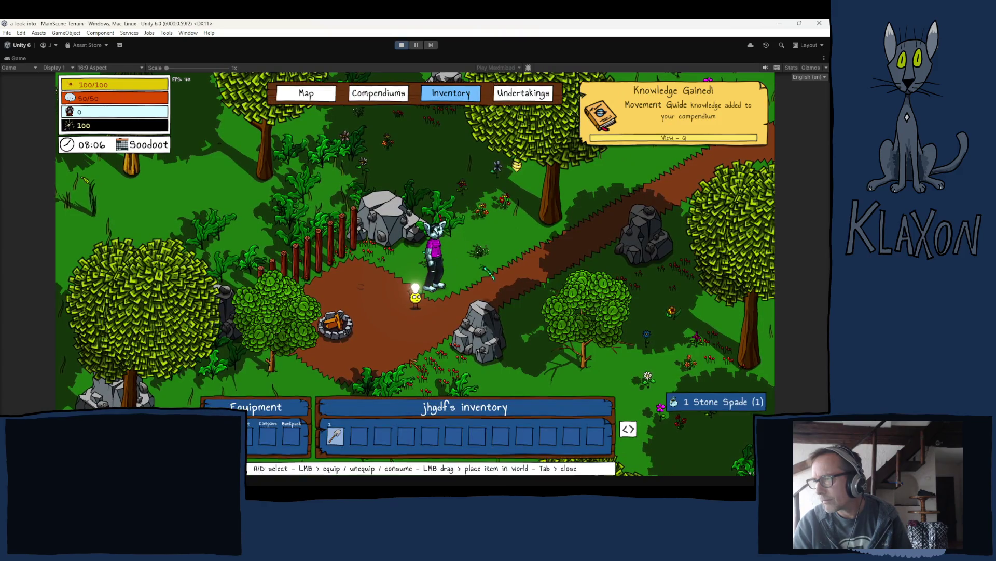
{"action": "key", "text": "Tab"}
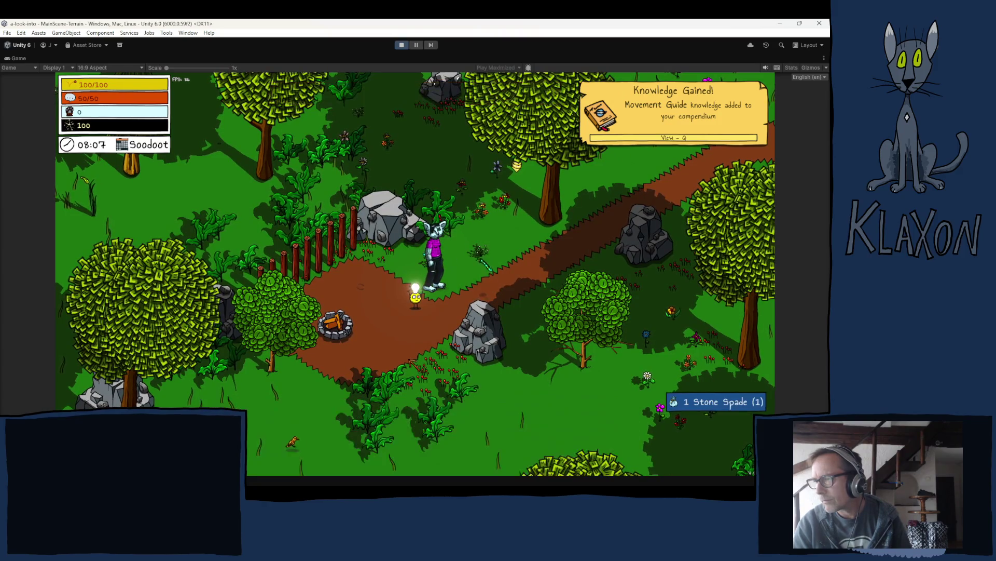
{"action": "key", "text": "Tab"}
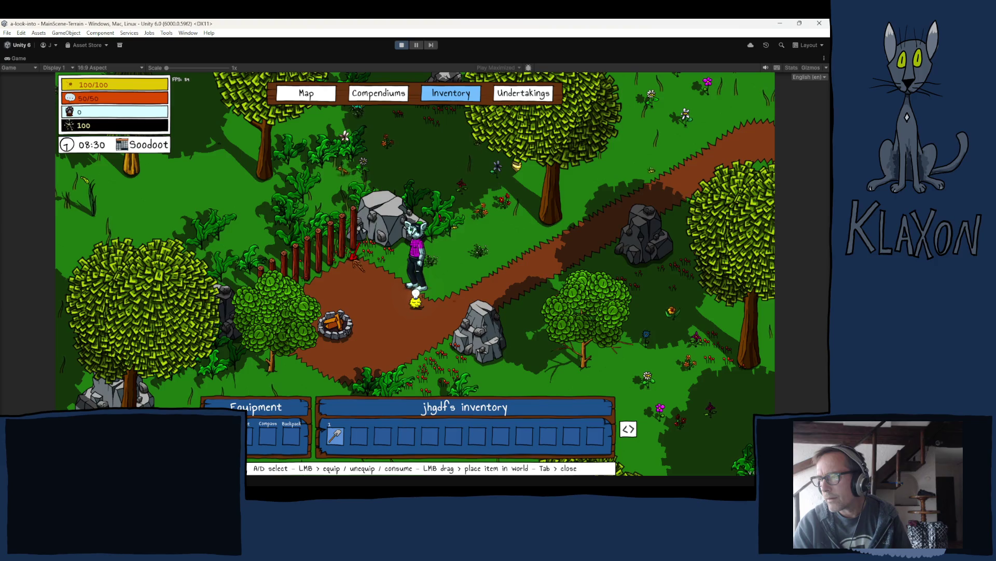
{"action": "left_click_drag", "start_coordinate": [440, 279], "coordinate": [440, 279]}
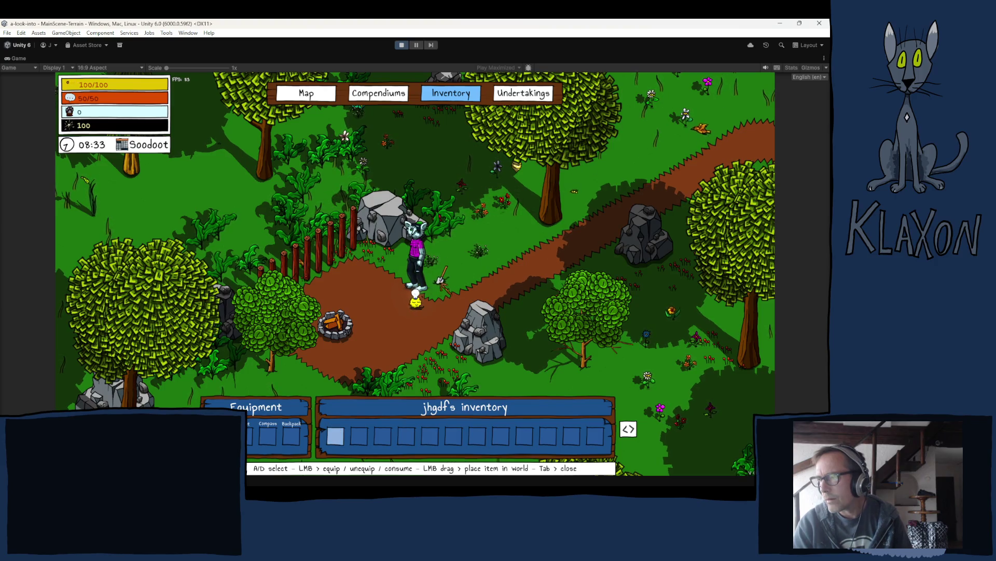
{"action": "left_click", "coordinate": [401, 44]}
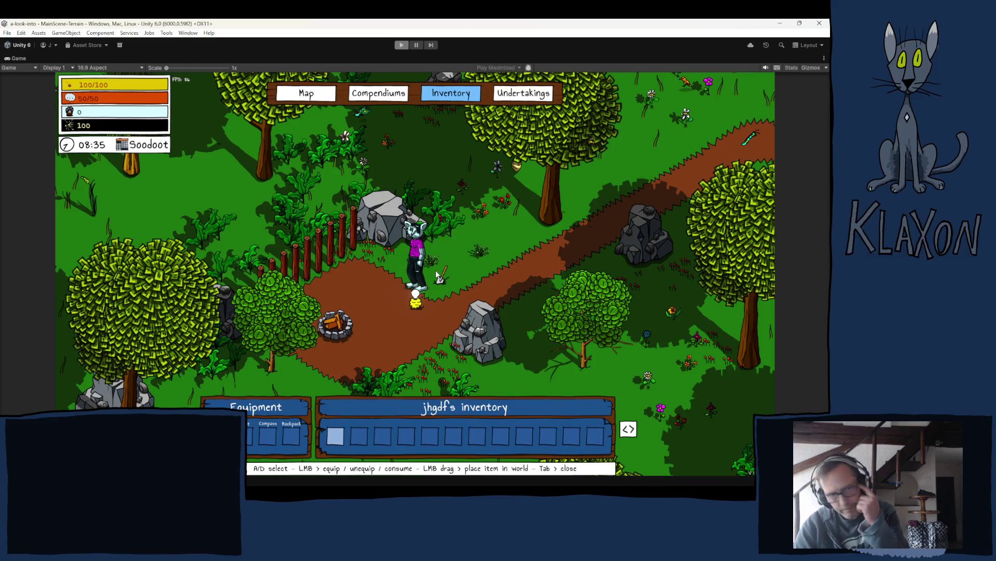
{"action": "key", "text": "ctrl+p"}
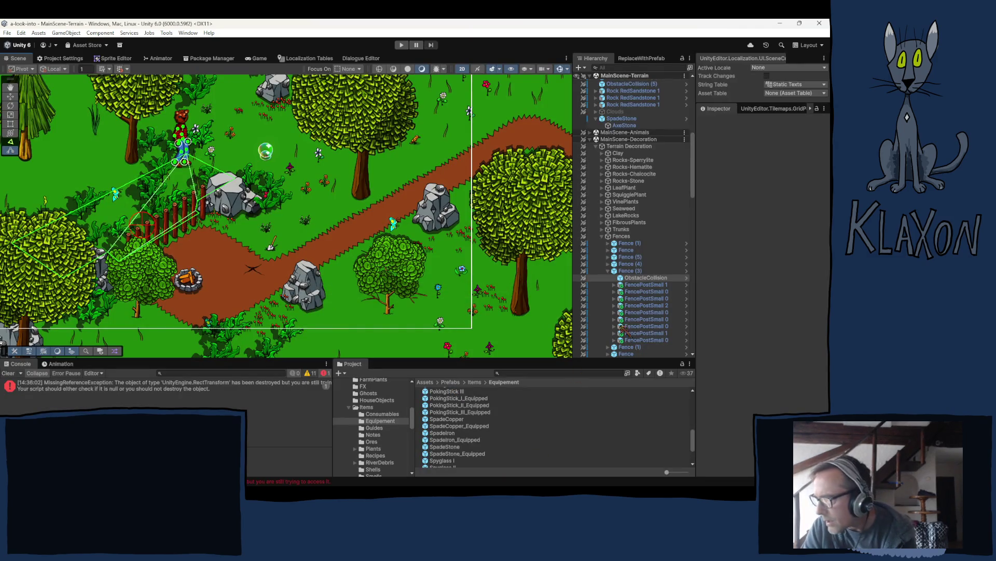
Step: Collapse Fence (3), select SpadeStone zoomed in, and expand its Circle Collider 2D settings
{"action": "left_click", "coordinate": [608, 270]}
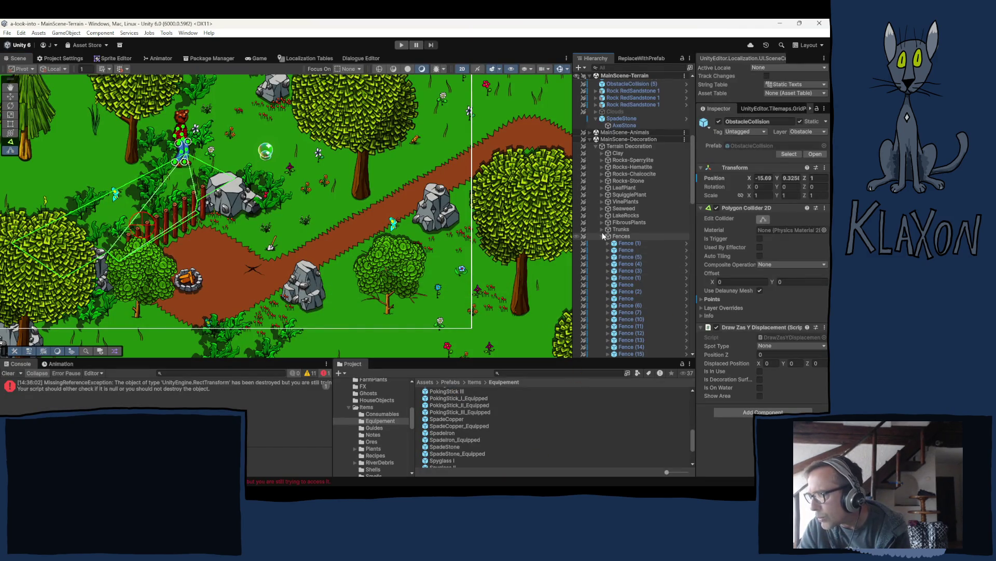
{"action": "left_click", "coordinate": [623, 119]}
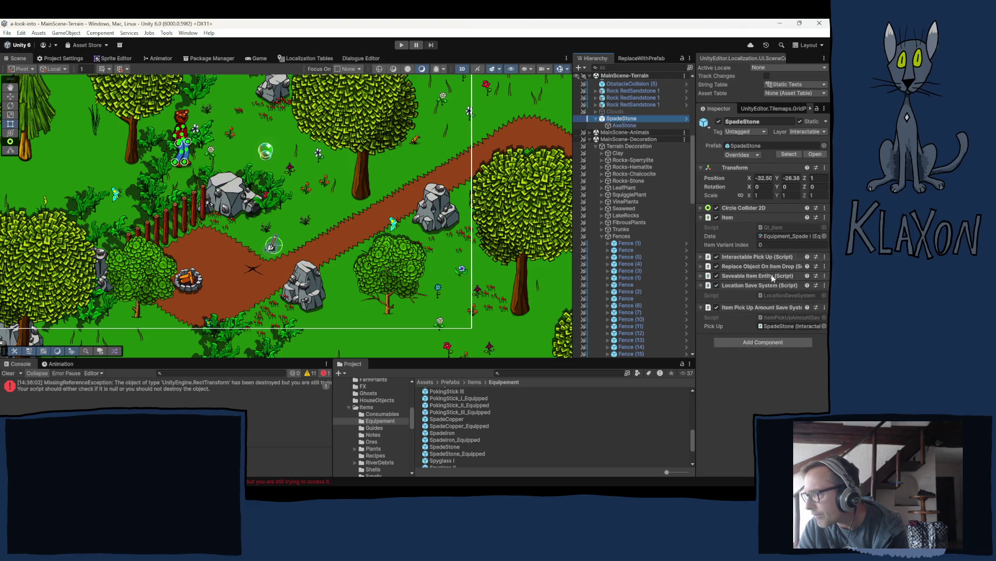
{"action": "scroll", "coordinate": [261, 248], "scroll_direction": "up", "scroll_amount": 10}
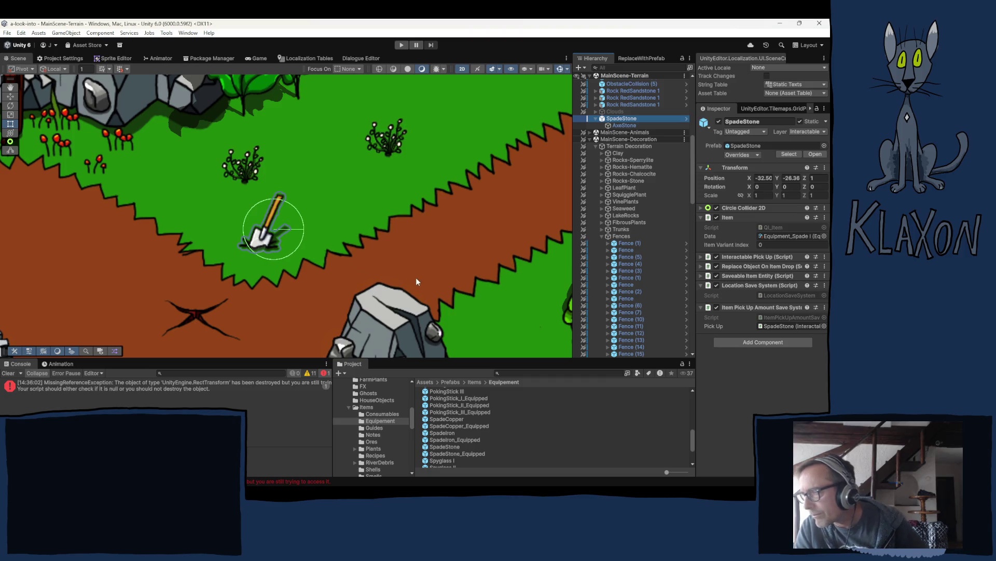
{"action": "left_click", "coordinate": [777, 208]}
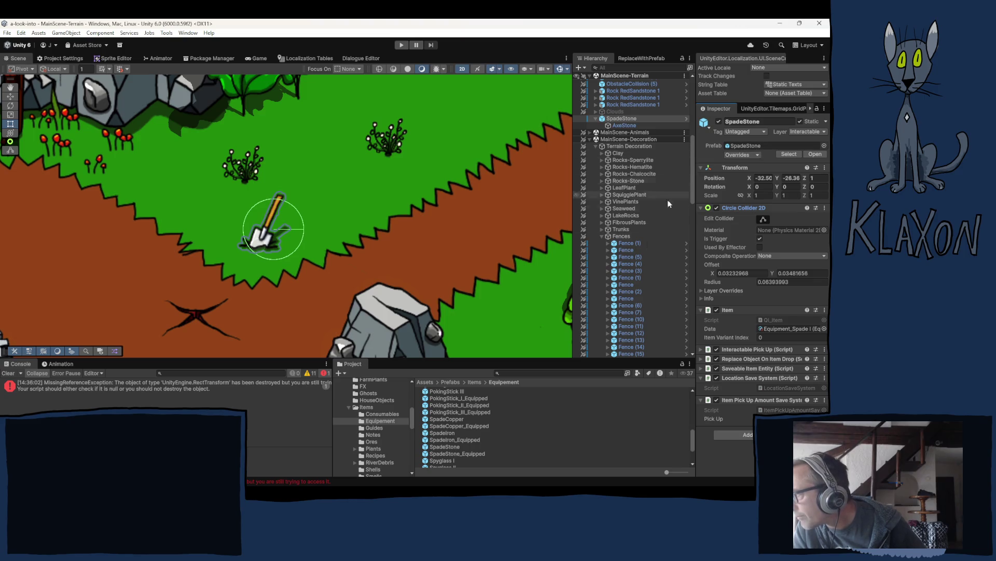
Step: Set the collider Offset to 0, 0 and drag the circle radius smaller around the spade
{"action": "left_click", "coordinate": [753, 273]}
{"action": "type", "text": "0"}
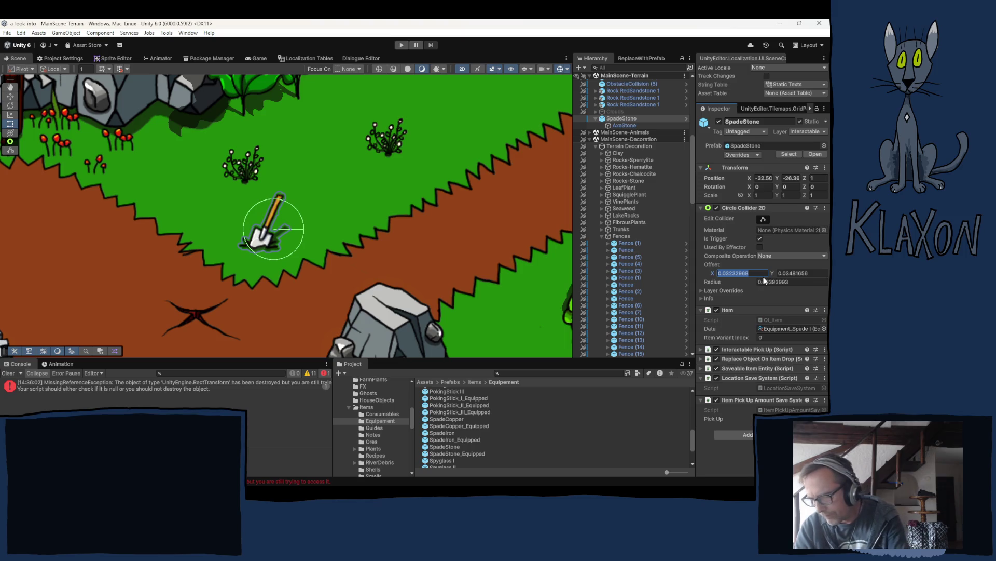
{"action": "key", "text": "Tab"}
{"action": "type", "text": "0"}
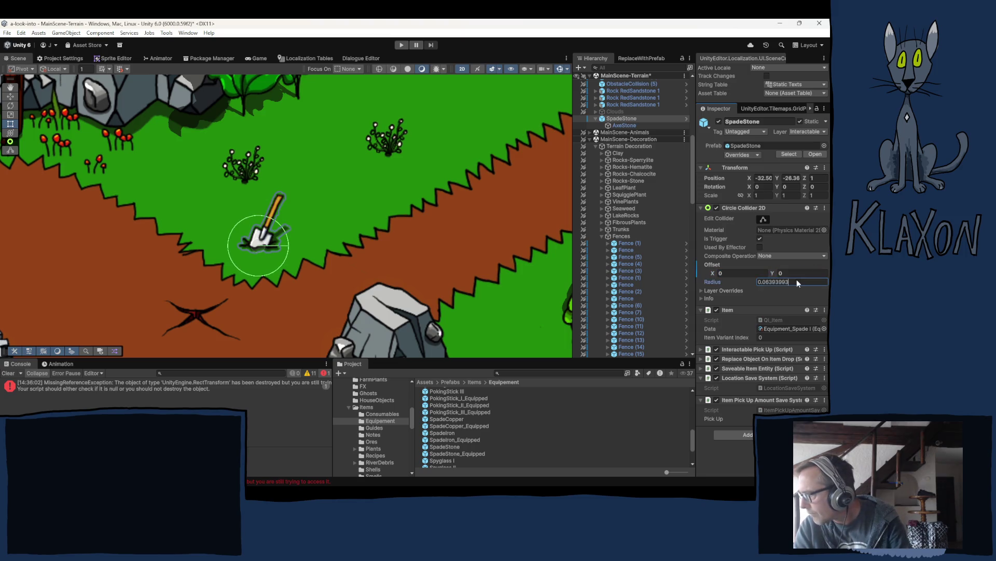
{"action": "key", "text": "Tab"}
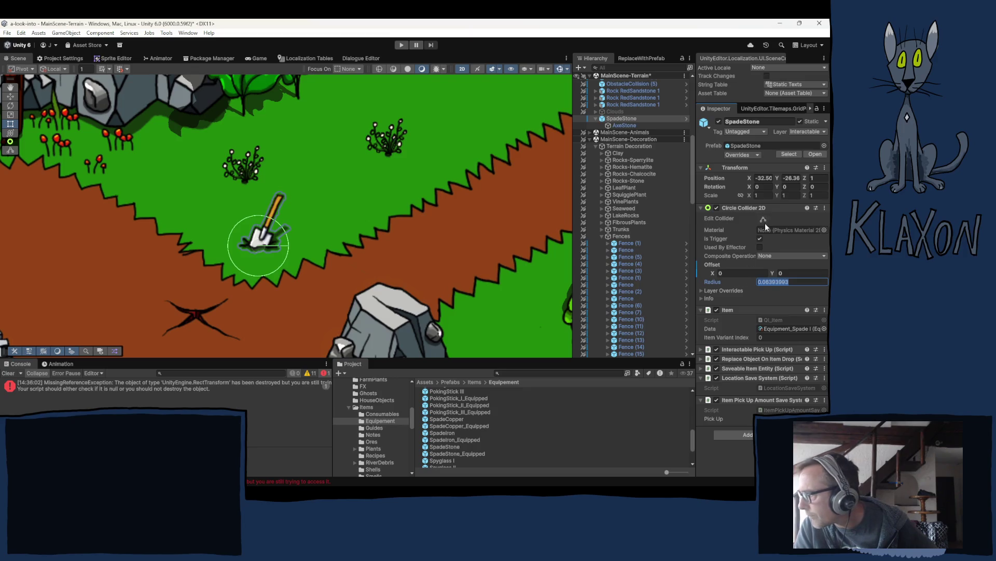
{"action": "left_click", "coordinate": [764, 220]}
{"action": "mouse_move", "coordinate": [288, 246]}
{"action": "left_mouse_down"}
{"action": "mouse_move", "coordinate": [241, 246]}
{"action": "mouse_move", "coordinate": [264, 234]}
{"action": "mouse_move", "coordinate": [257, 257]}
{"action": "mouse_move", "coordinate": [247, 244]}
{"action": "left_mouse_up"}
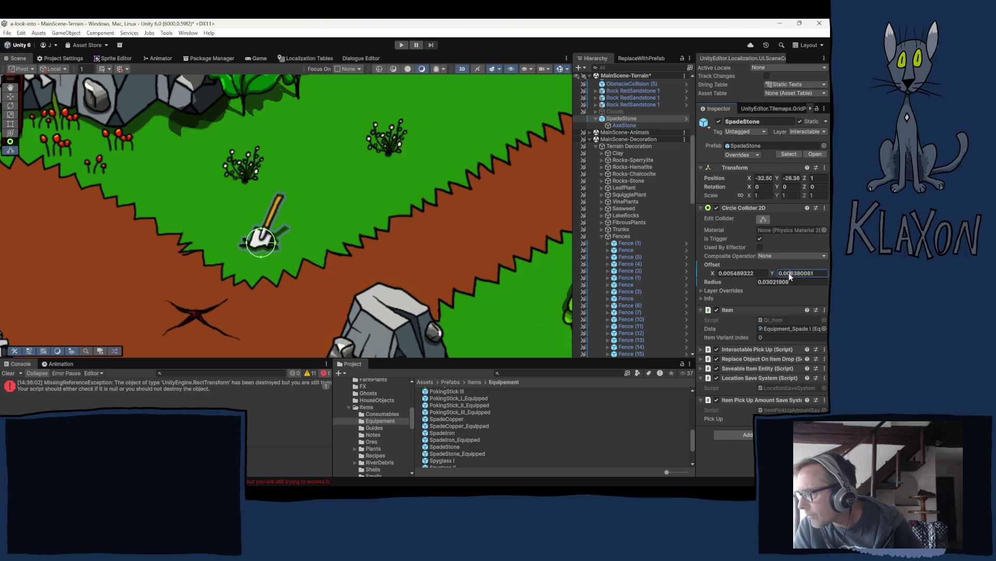
Step: Fine-tune the collider's Offset Y digits, then undo the pending edit
{"action": "left_click_drag", "start_coordinate": [790, 272], "coordinate": [824, 273]}
{"action": "type", "text": "8"}
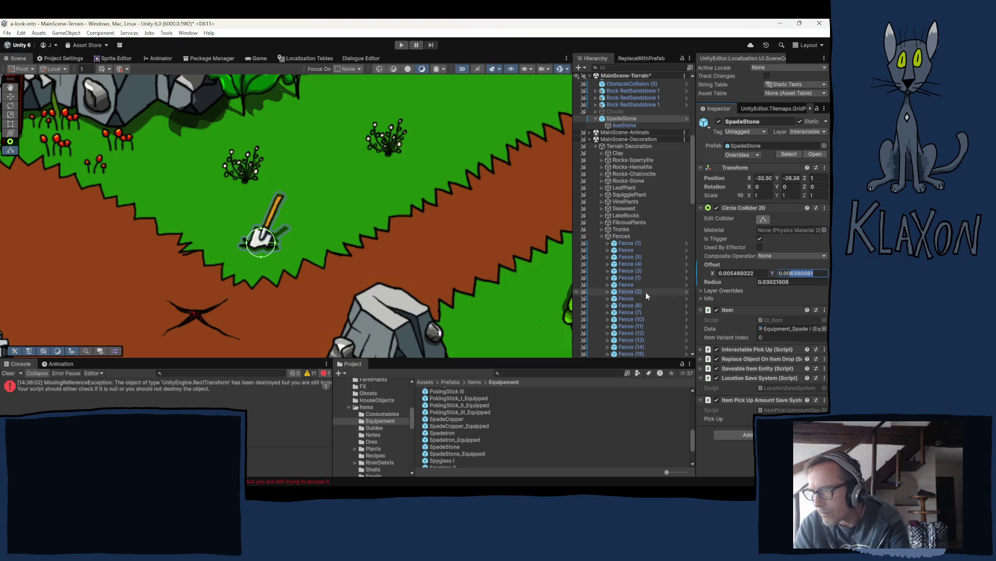
{"action": "key", "text": "BackSpace"}
{"action": "type", "text": "9"}
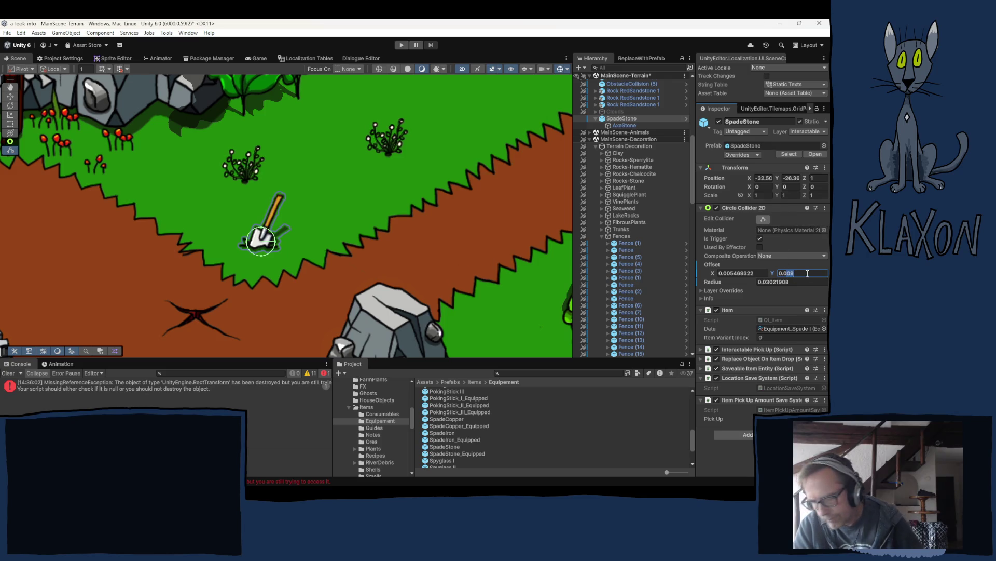
{"action": "type", "text": "0.01"}
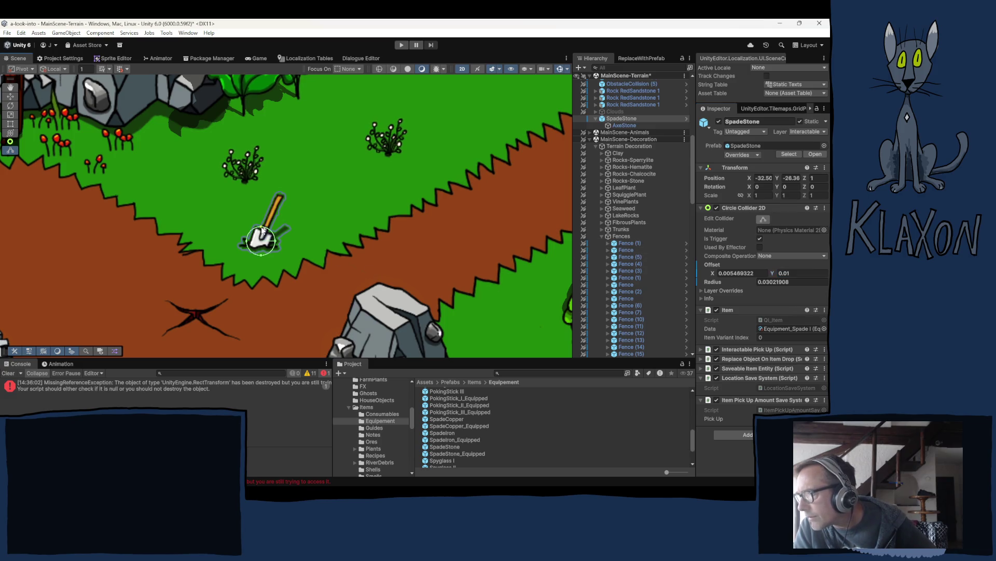
{"action": "key", "text": "ctrl+z"}
{"action": "key", "text": "ctrl+z"}
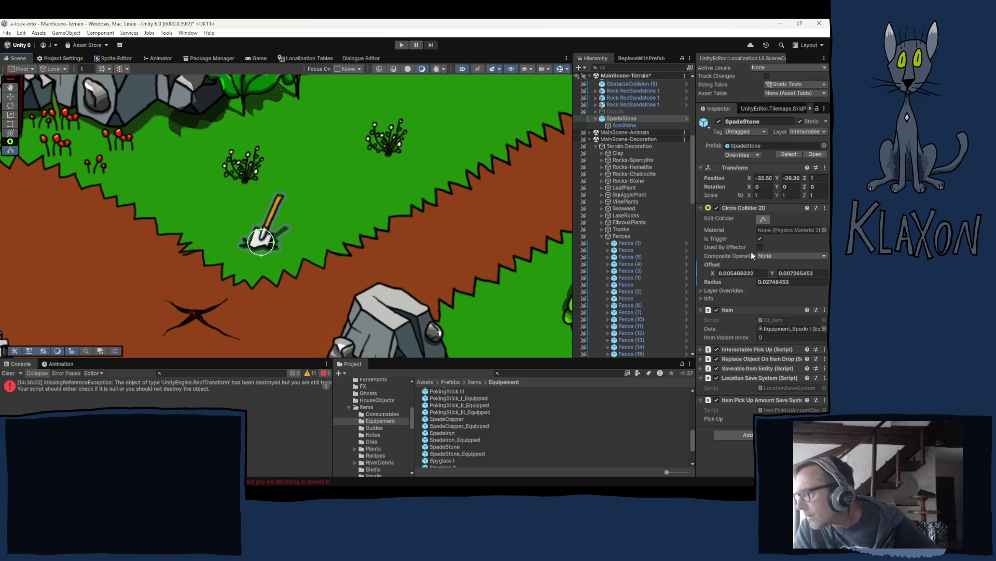
{"action": "mouse_move", "coordinate": [712, 263]}
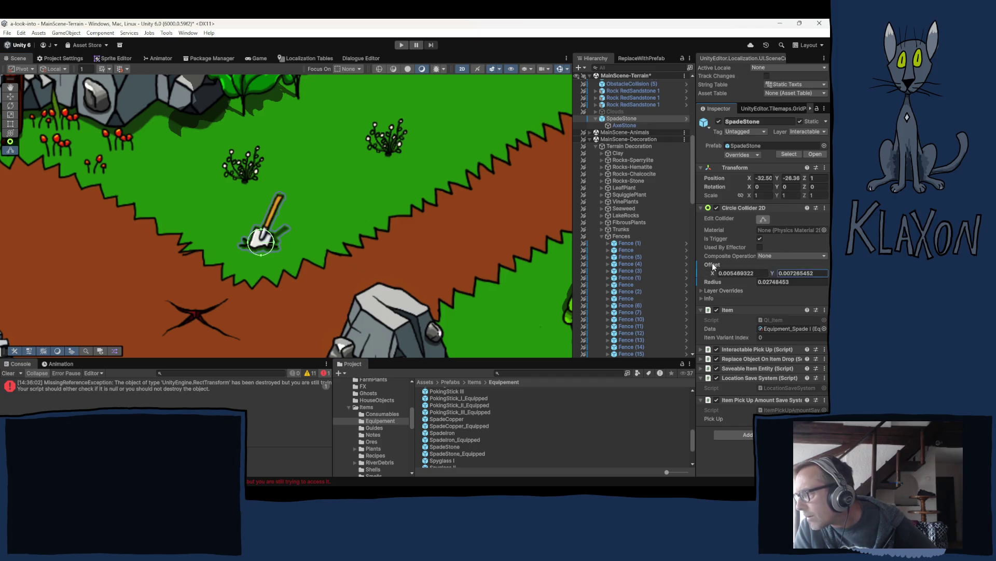
Step: Apply the Offset change to the SpadeStone prefab and enter Play mode
{"action": "right_click", "coordinate": [712, 263]}
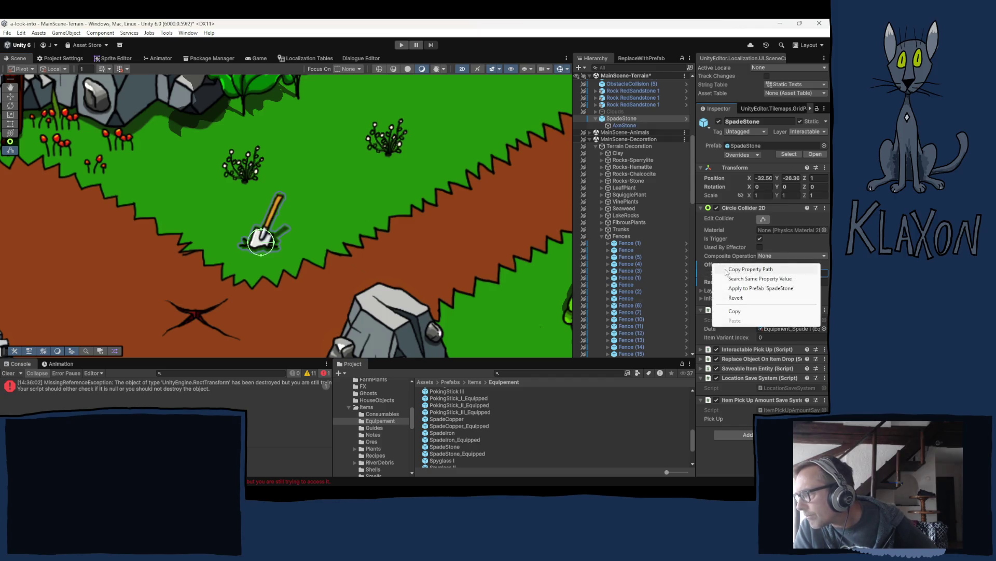
{"action": "left_click", "coordinate": [756, 289]}
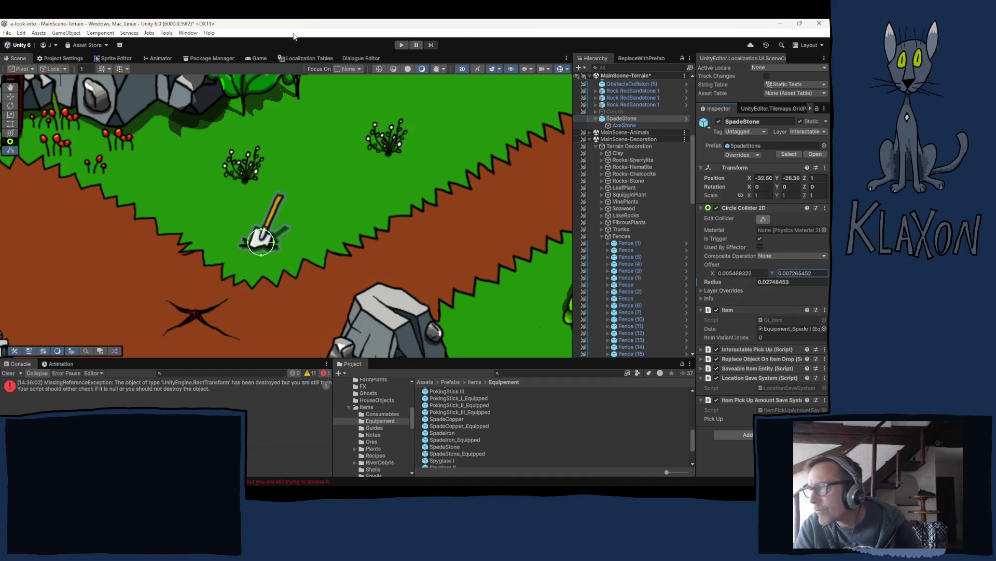
{"action": "left_click", "coordinate": [400, 45]}
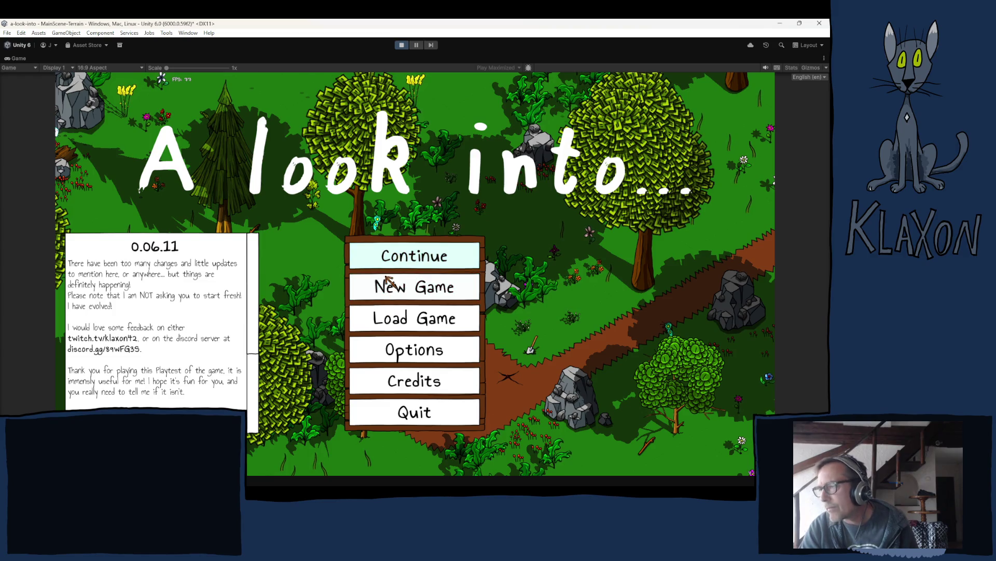
Step: Continue the saved game, pick up the Stone Spade, try placing it from the inventory, then stop
{"action": "left_click", "coordinate": [387, 279]}
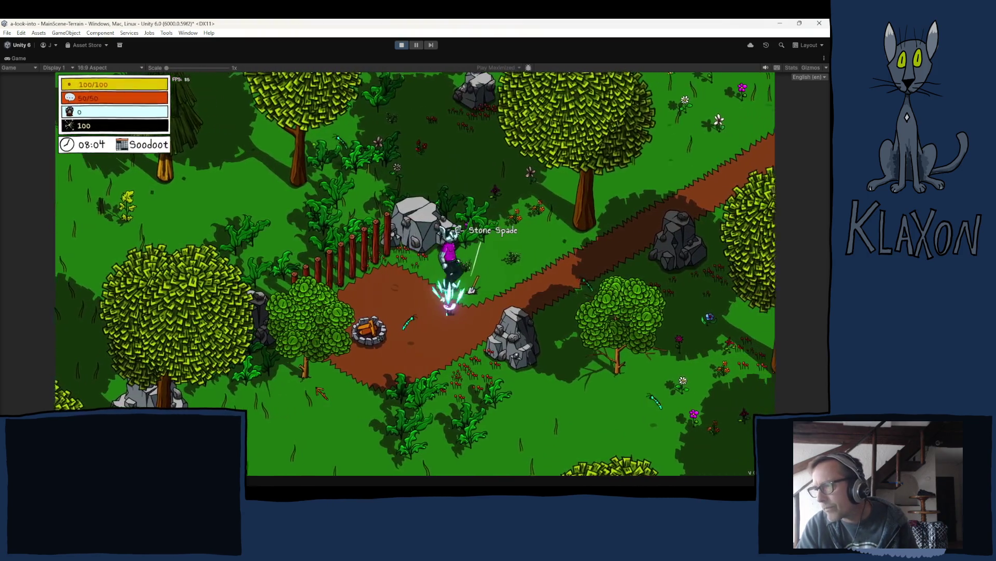
{"action": "key", "text": "e"}
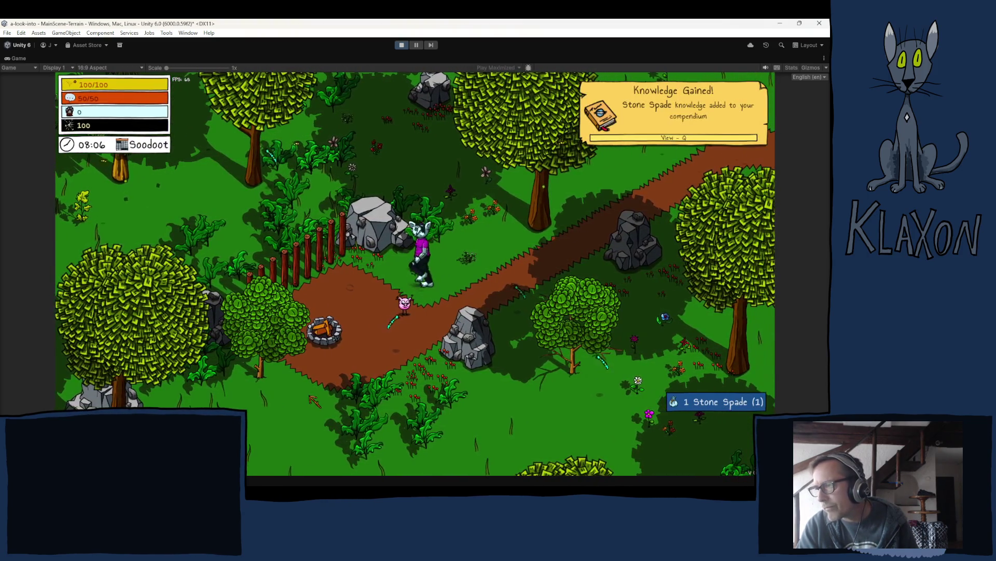
{"action": "key", "text": "Tab"}
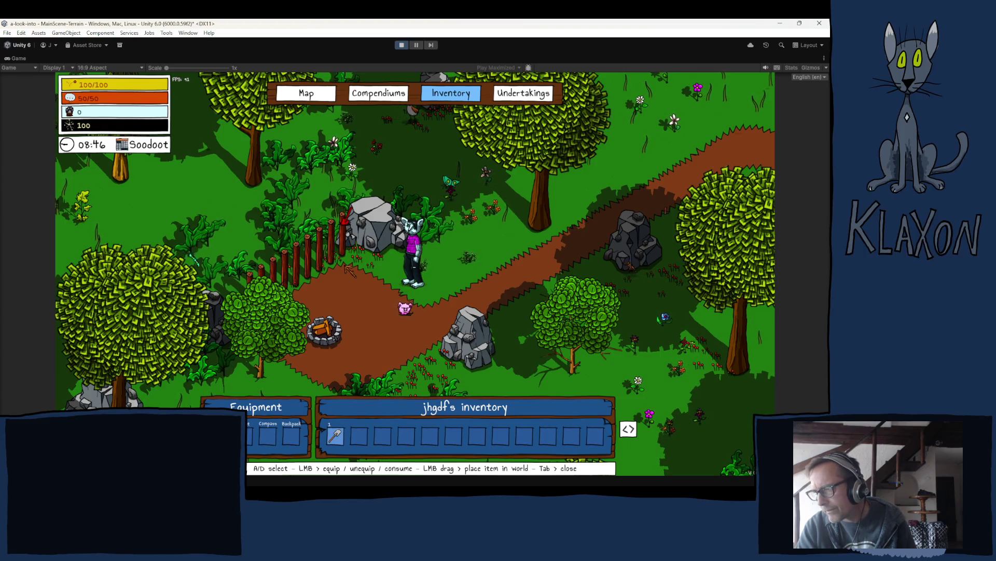
{"action": "left_click", "coordinate": [422, 61]}
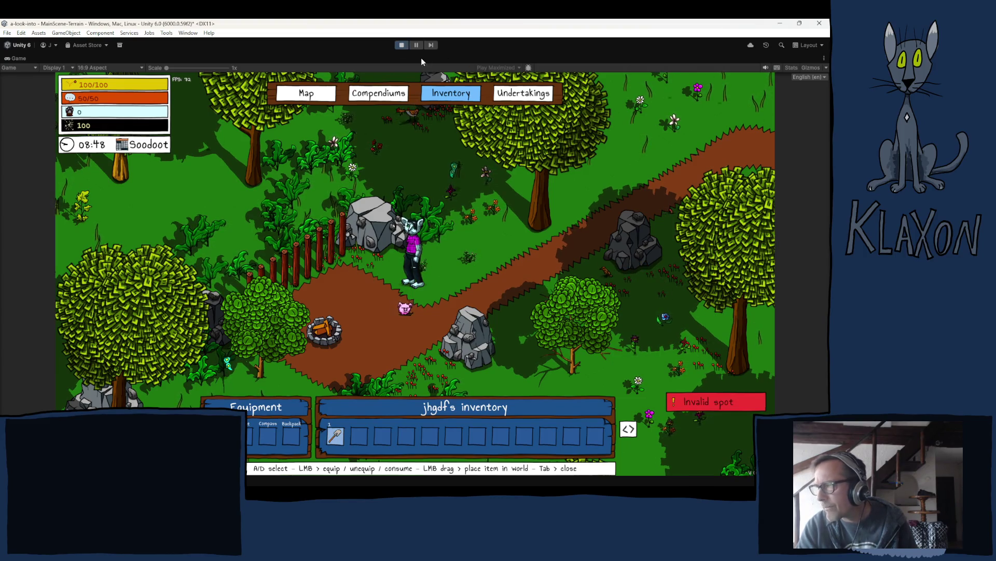
{"action": "left_click", "coordinate": [402, 45]}
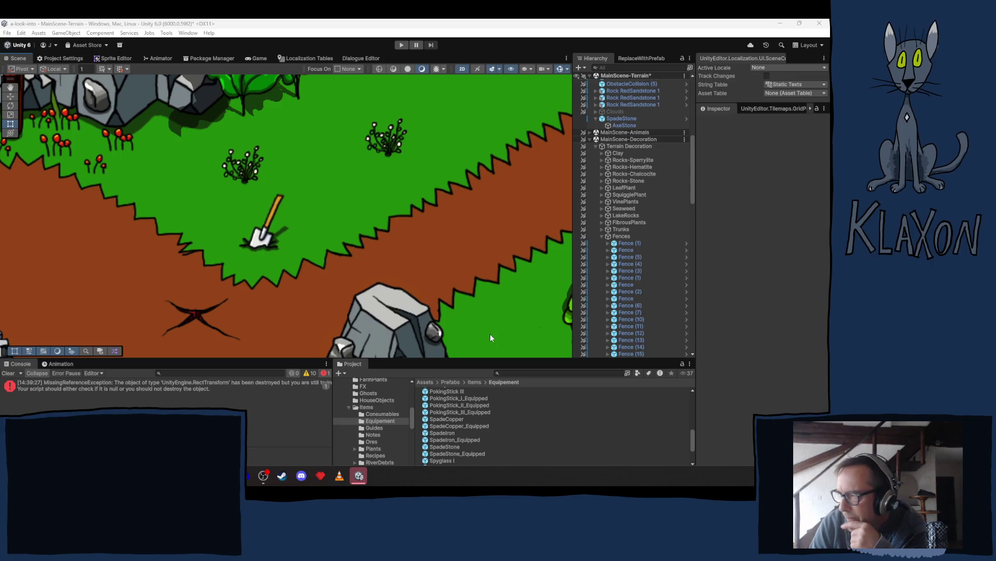
Step: Select SpadeStone and apply its Circle Collider 2D radius 0.02748453 to the SpadeStone prefab
{"action": "left_click", "coordinate": [600, 237]}
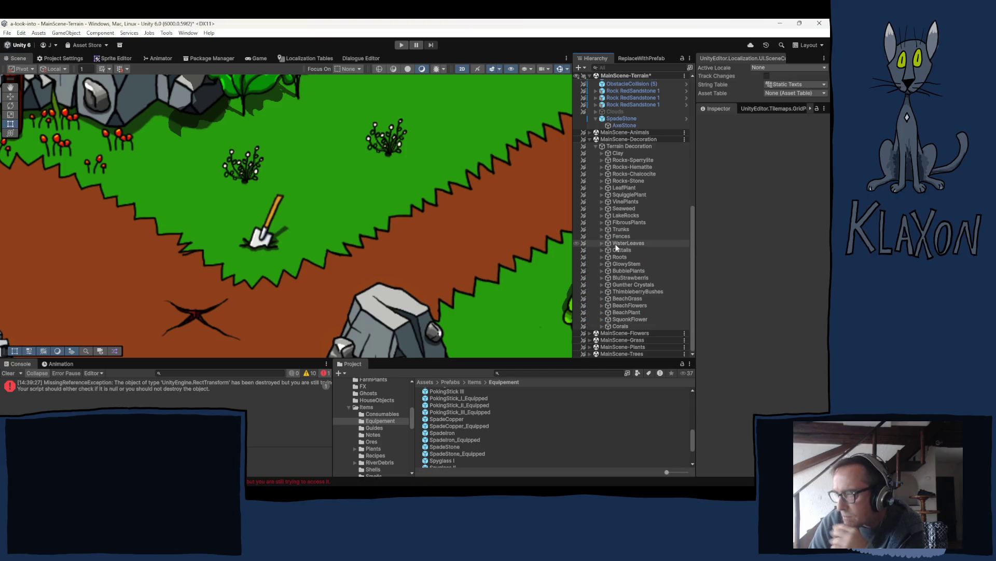
{"action": "left_click", "coordinate": [629, 119]}
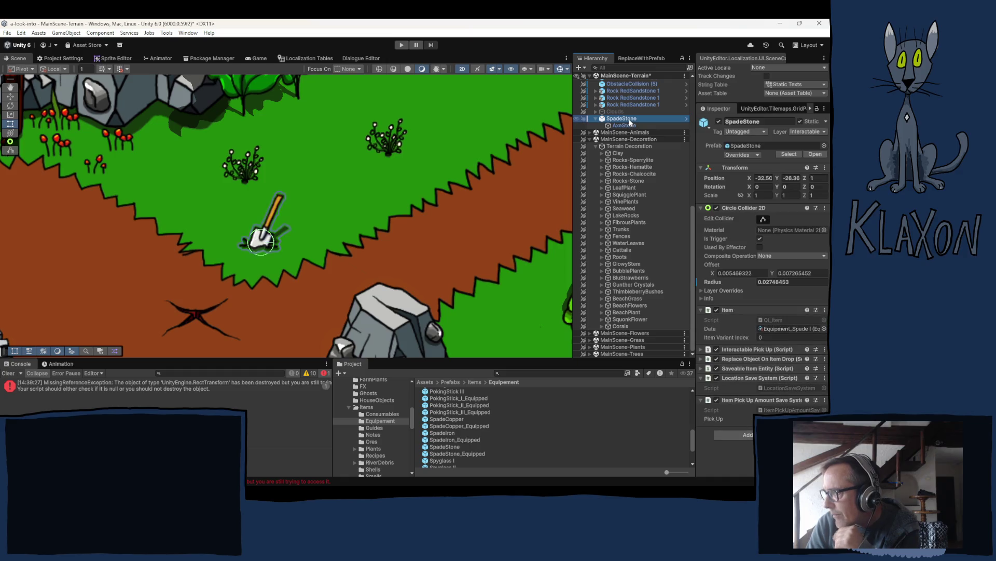
{"action": "right_click", "coordinate": [708, 281]}
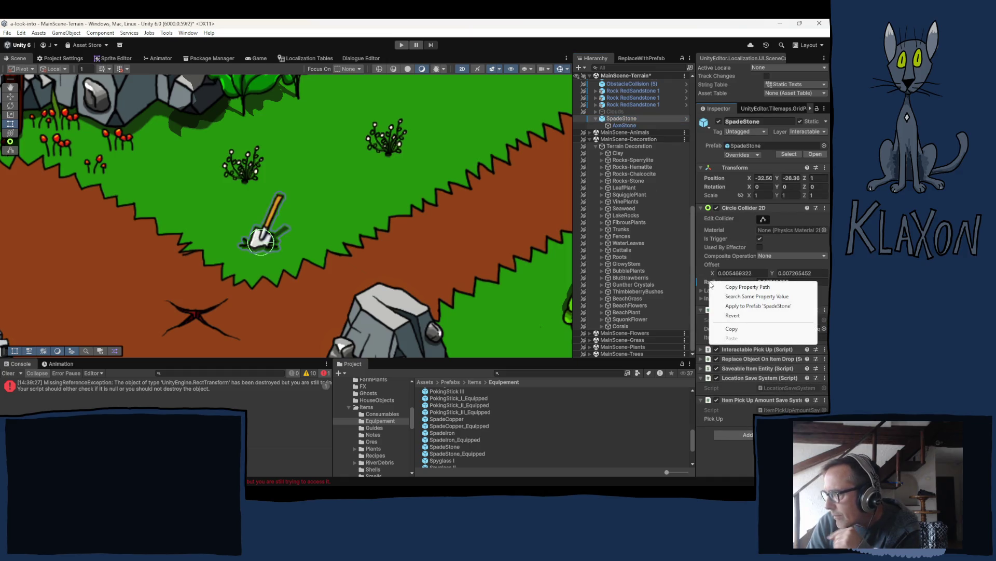
{"action": "left_click", "coordinate": [751, 307]}
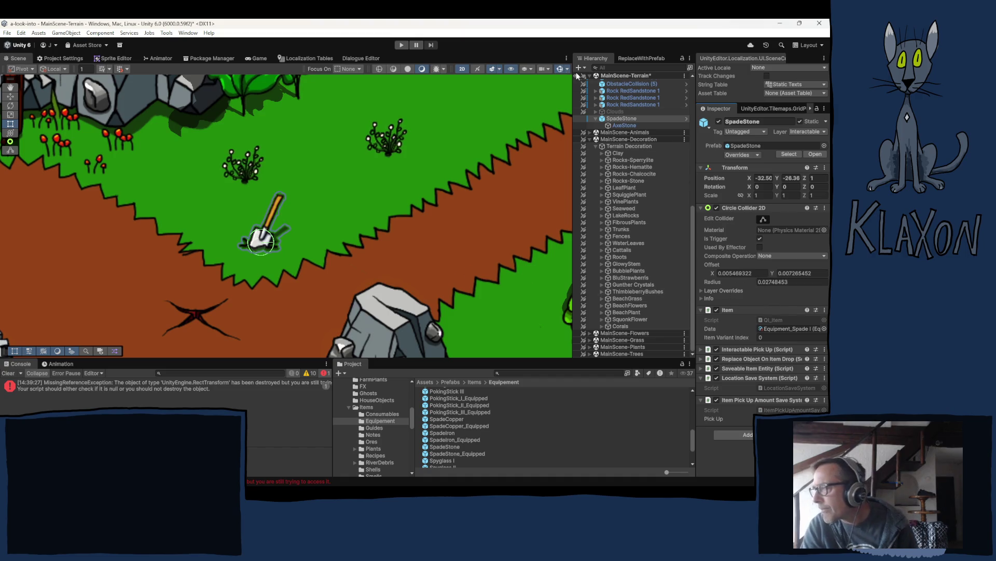
Step: Enter Play mode so the game's version 0.06.11 title menu loads
{"action": "left_click", "coordinate": [403, 46]}
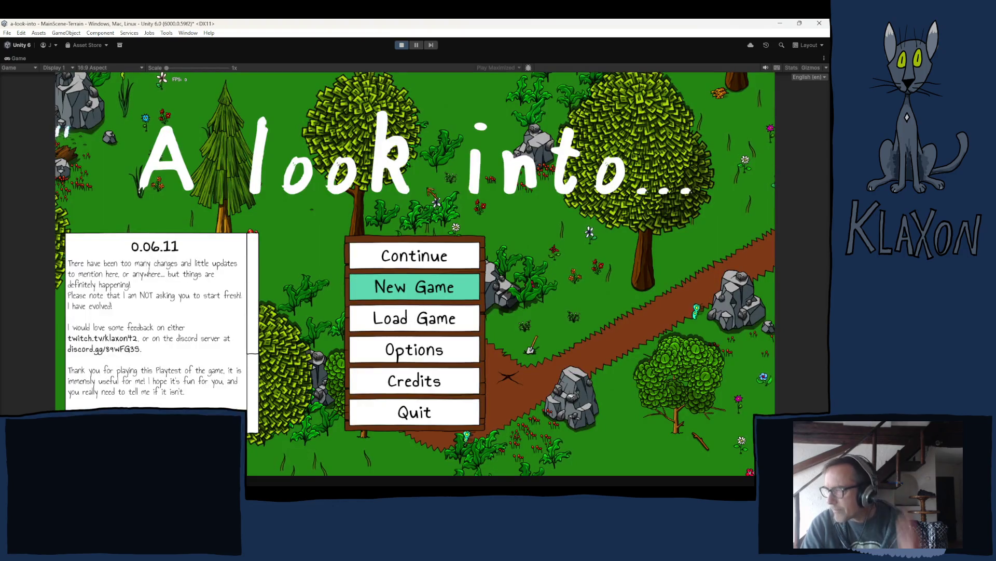
Step: Start and confirm a New Game, accept the character, and dismiss the Follow me! message
{"action": "left_click", "coordinate": [398, 287]}
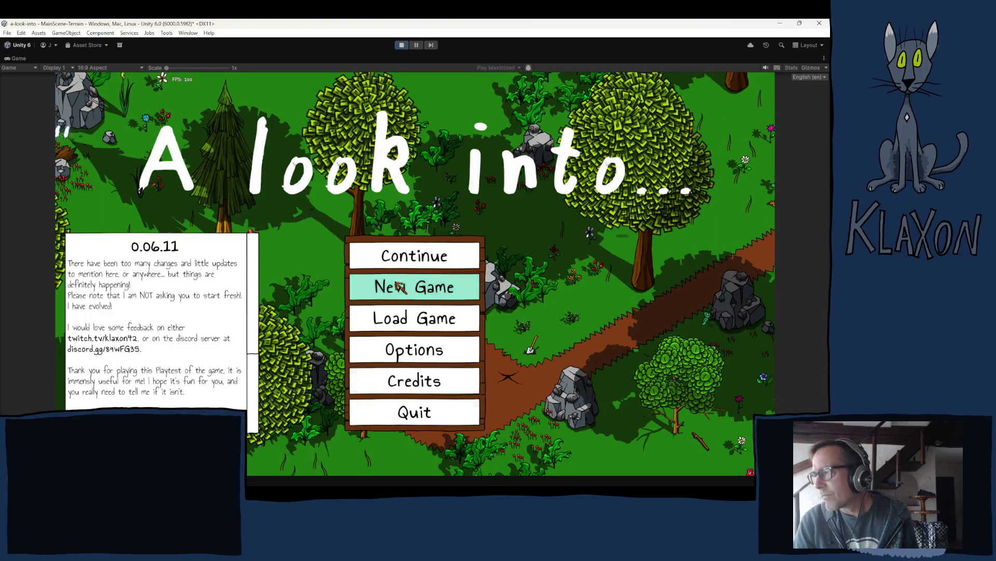
{"action": "left_click", "coordinate": [398, 336]}
{"action": "left_click", "coordinate": [435, 350]}
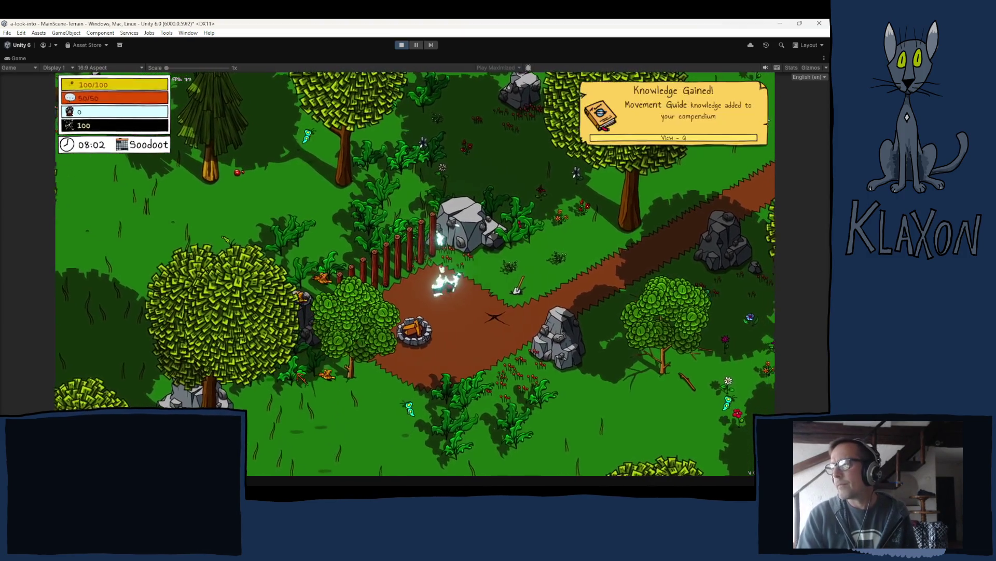
{"action": "left_click", "coordinate": [467, 355]}
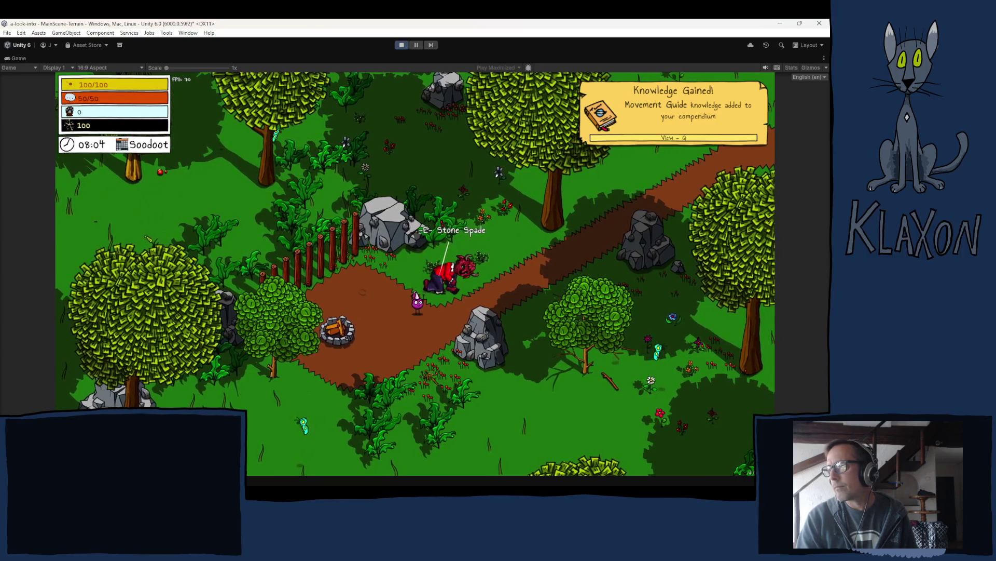
Step: Pick up the Stone Spade by the path, check it in the inventory, then stop play mode
{"action": "key", "text": "e"}
{"action": "key", "text": "Tab"}
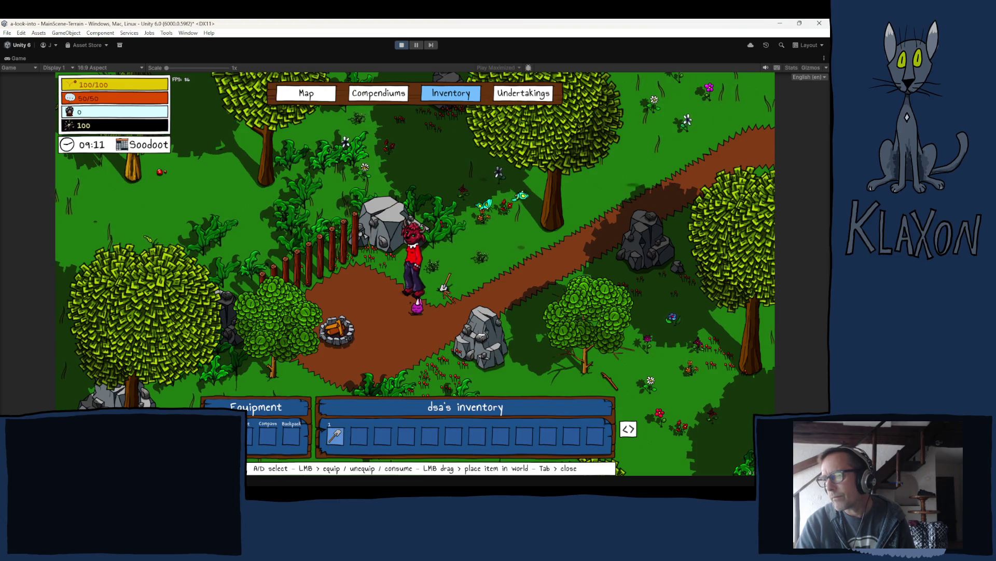
{"action": "key", "text": "Tab"}
{"action": "key", "text": "e"}
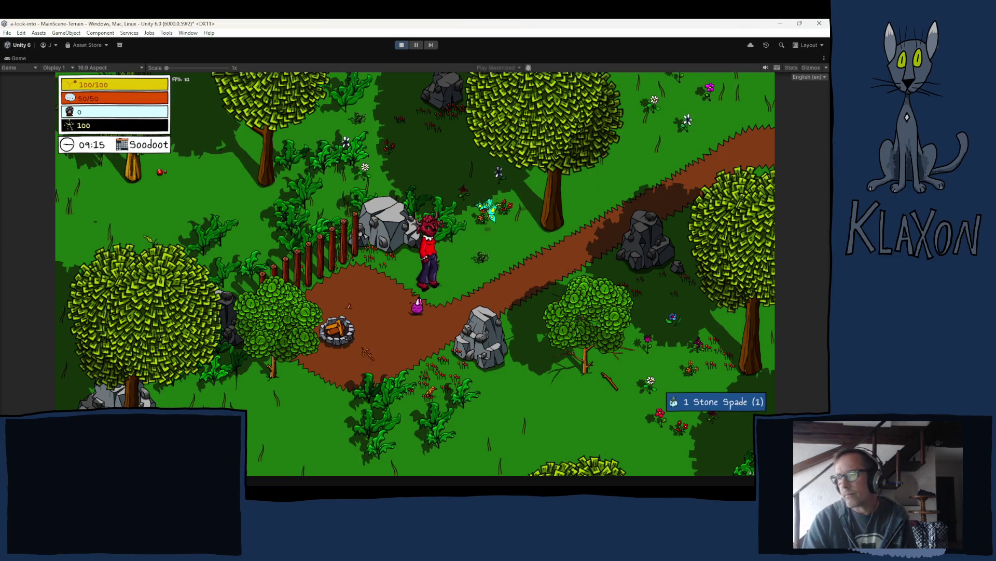
{"action": "left_click", "coordinate": [402, 46]}
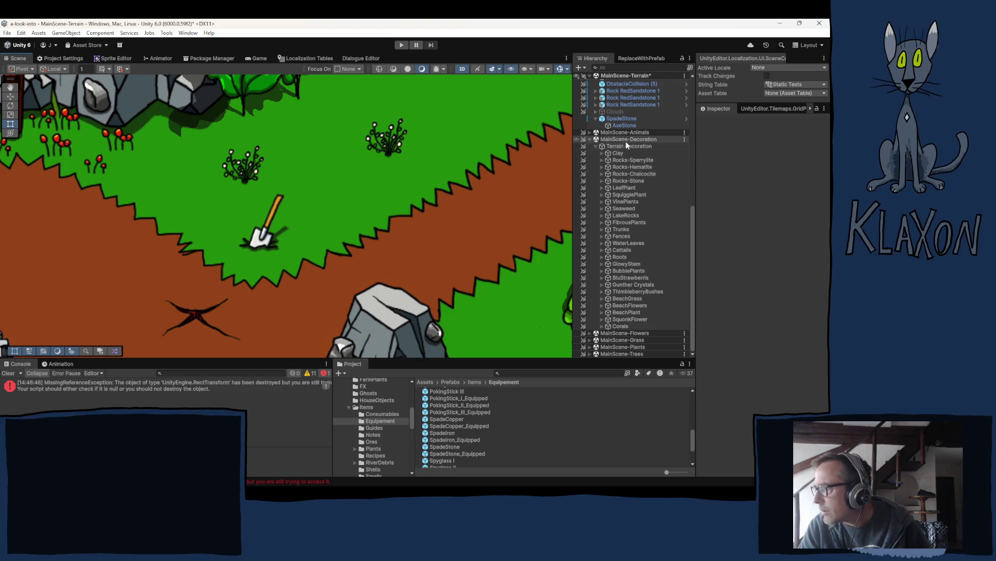
Step: Expand WorlObjectsHolder and BallPeopleAreas in the Hierarchy and select SpawnLocationerArea
{"action": "scroll", "coordinate": [628, 146], "scroll_direction": "up", "scroll_amount": 5}
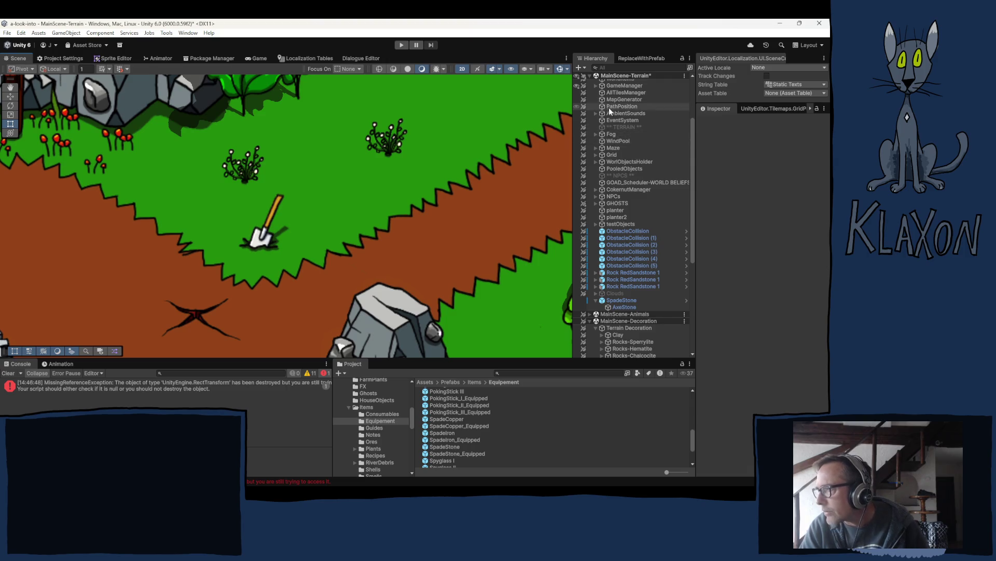
{"action": "left_click", "coordinate": [596, 162]}
{"action": "scroll", "coordinate": [639, 259], "scroll_direction": "down", "scroll_amount": 3}
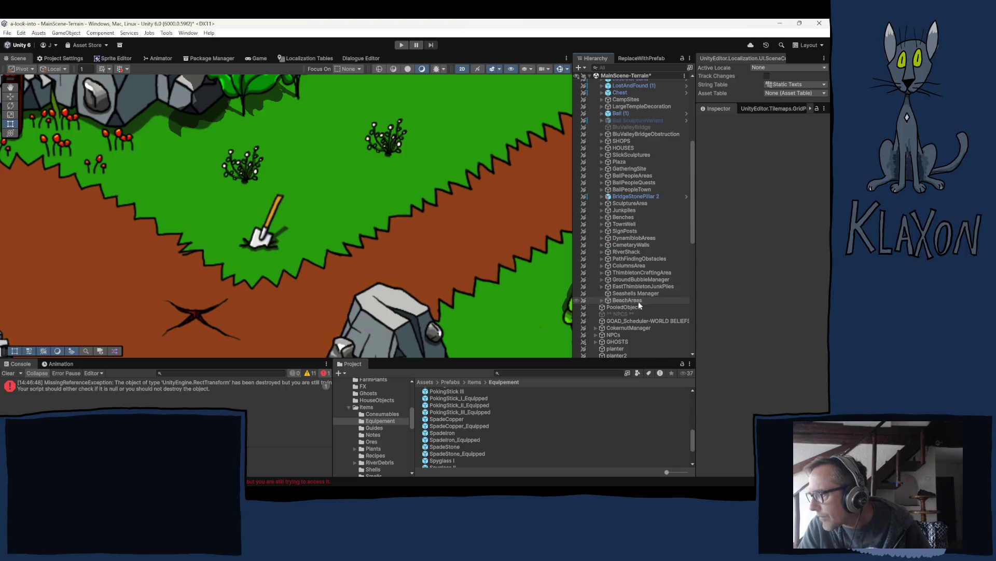
{"action": "left_click", "coordinate": [624, 175]}
{"action": "left_click", "coordinate": [602, 176]}
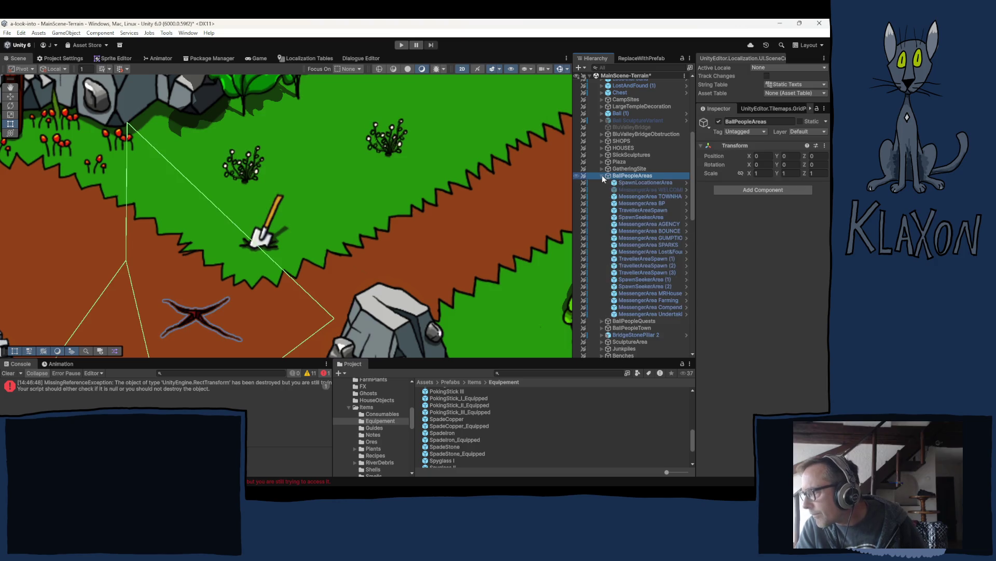
{"action": "left_click", "coordinate": [635, 183]}
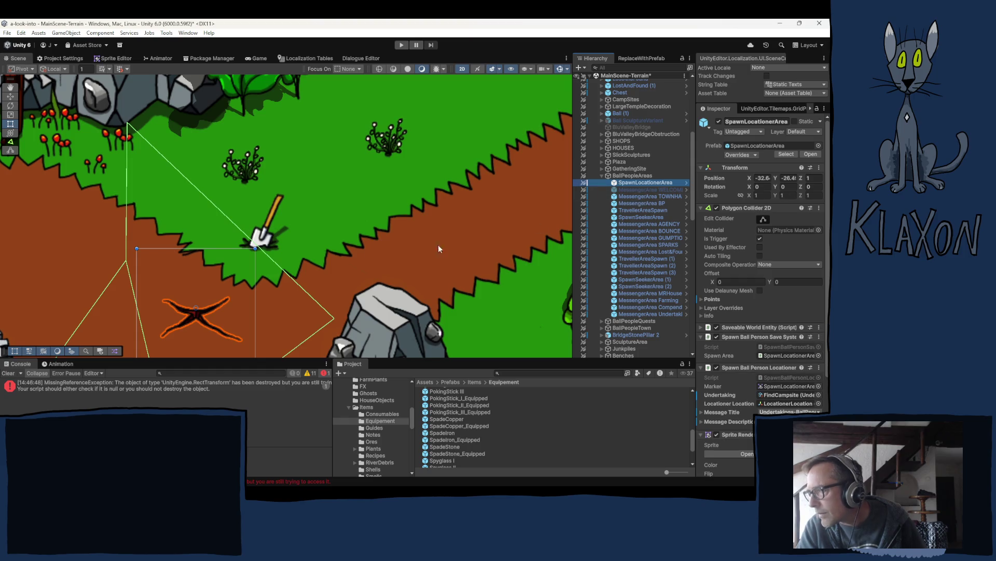
Step: Check the campsite and town hall messenger area, then collapse SpawnLocationerArea's Polygon Collider 2D and Sprite Renderer
{"action": "scroll", "coordinate": [343, 254], "scroll_direction": "down", "scroll_amount": 6}
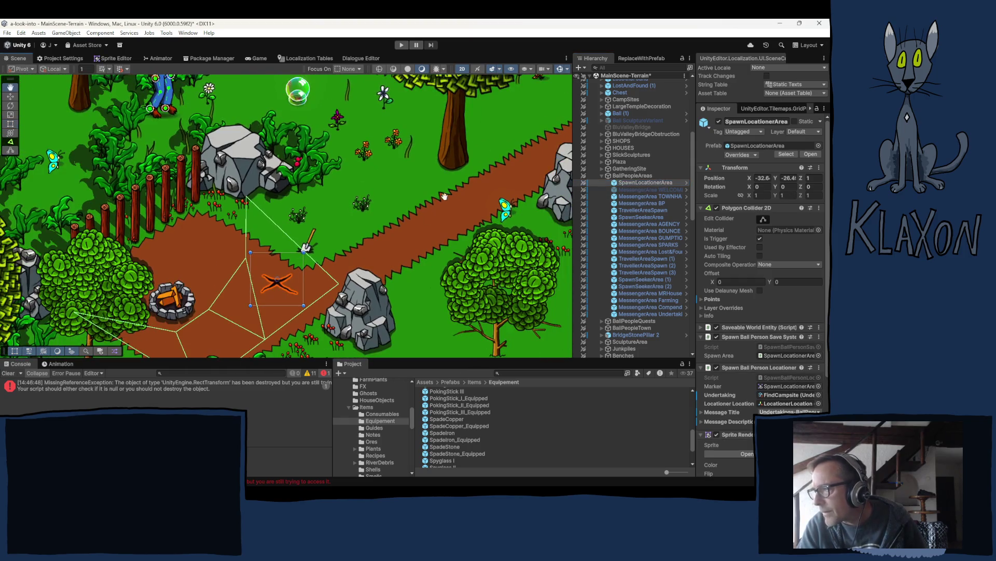
{"action": "left_click_drag", "start_coordinate": [444, 196], "coordinate": [495, 158]}
{"action": "left_click", "coordinate": [637, 196]}
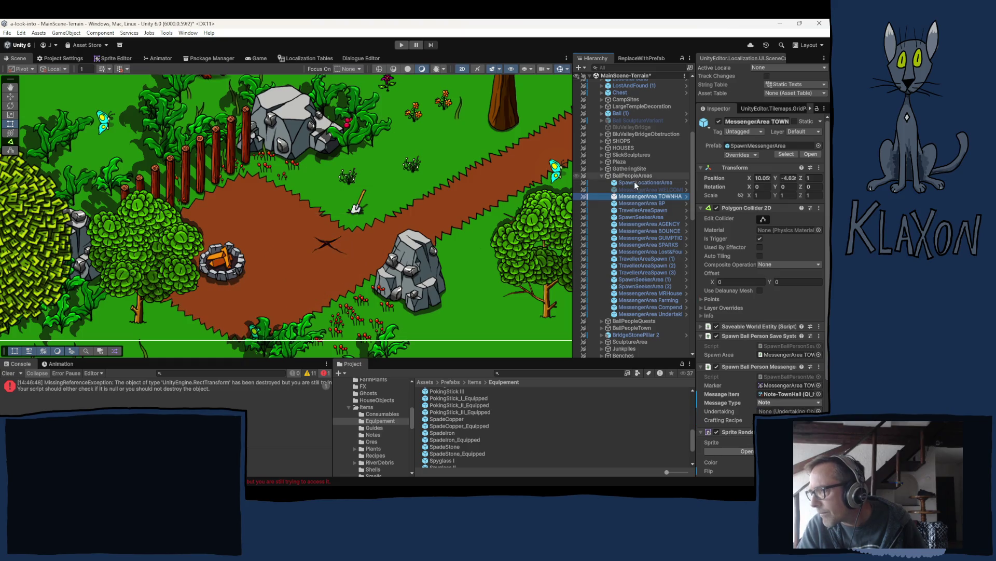
{"action": "left_click", "coordinate": [635, 181]}
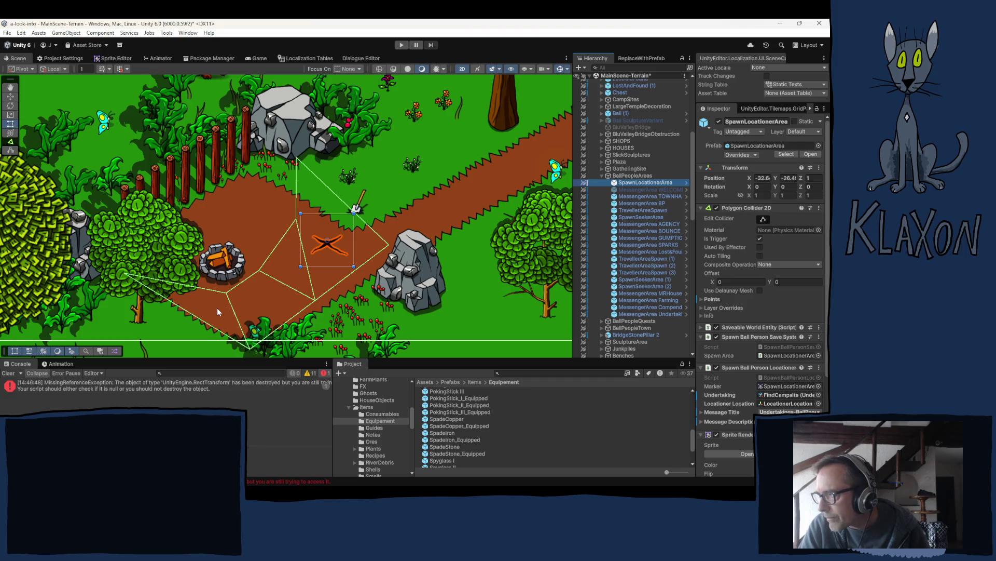
{"action": "left_click", "coordinate": [747, 208]}
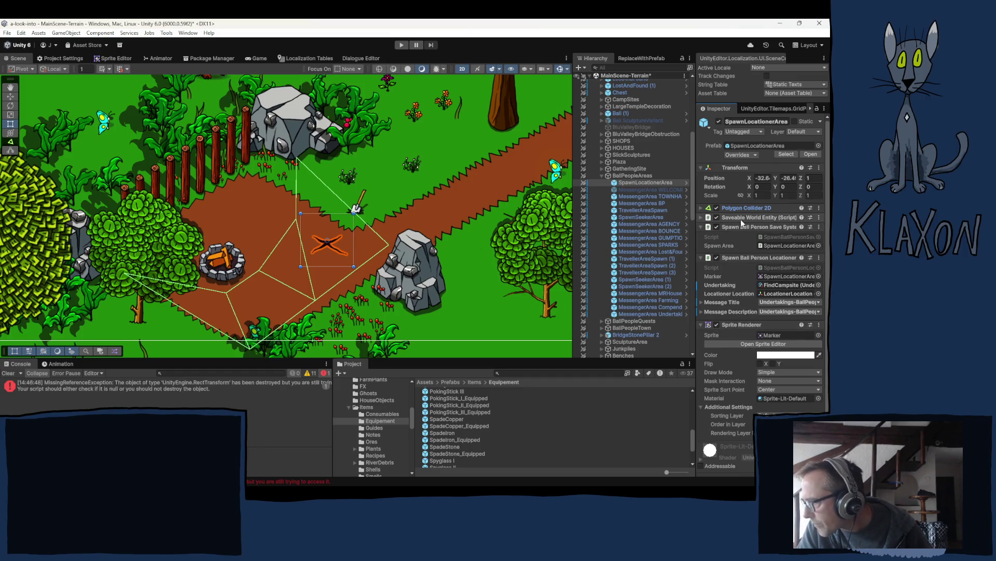
{"action": "left_click", "coordinate": [735, 325]}
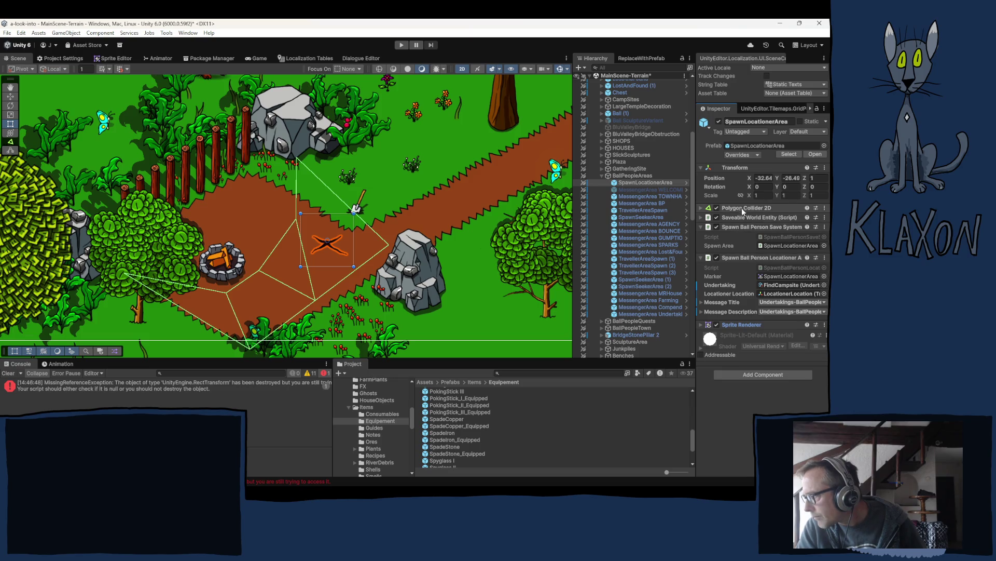
{"action": "left_click", "coordinate": [780, 266]}
Step: Read SpawnBallPersonLocationerArea.cs's OnTriggerEnter2D spawn logic in Visual Studio, then switch back to Unity
{"action": "double_click", "coordinate": [780, 266]}
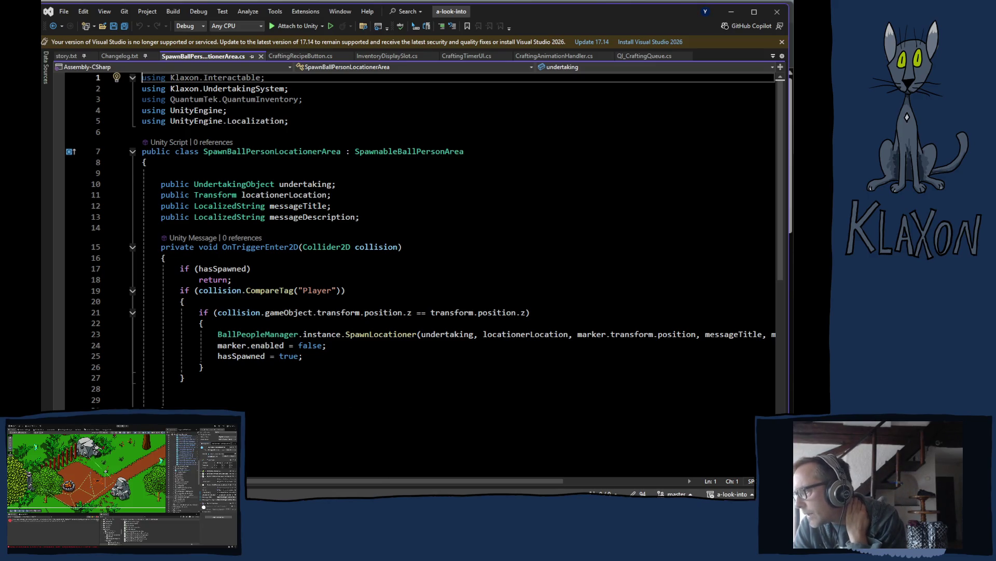
{"action": "key", "text": "alt+Tab"}
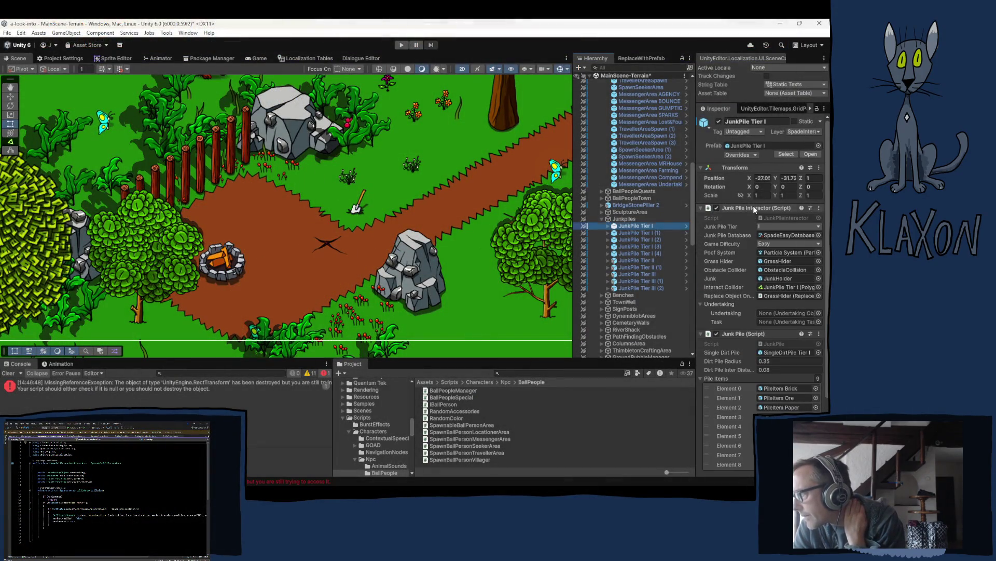
Step: Open JunkPileInteractor.cs in Visual Studio from JunkPile Tier I's Junk Pile Interactor component
{"action": "left_click", "coordinate": [752, 206]}
{"action": "left_click", "coordinate": [739, 216]}
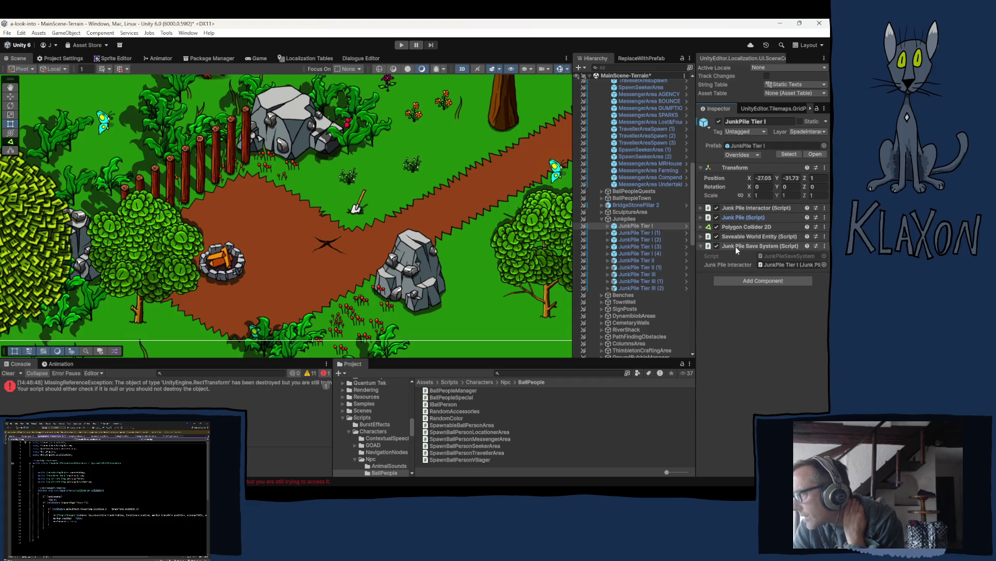
{"action": "left_click", "coordinate": [745, 207]}
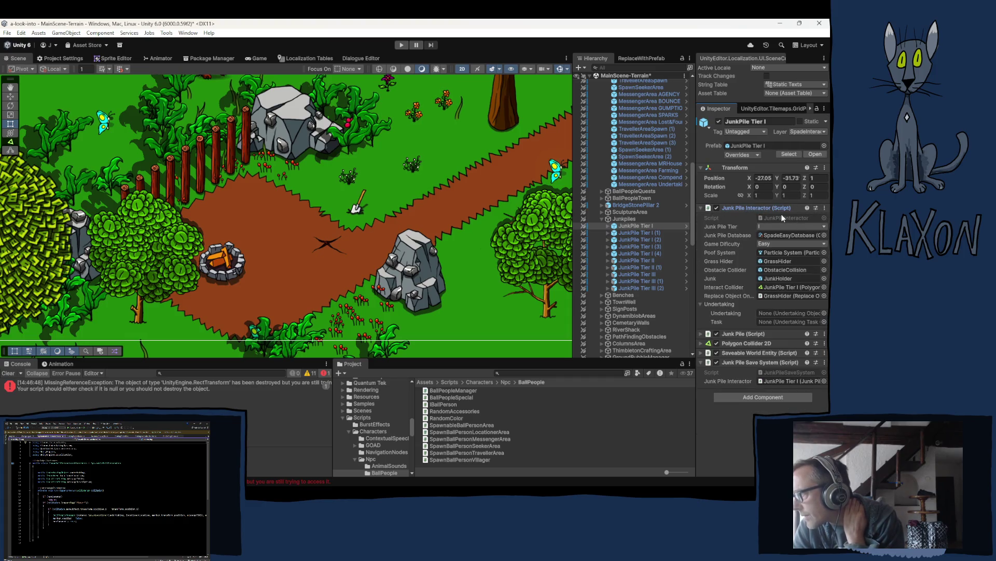
{"action": "double_click", "coordinate": [781, 215]}
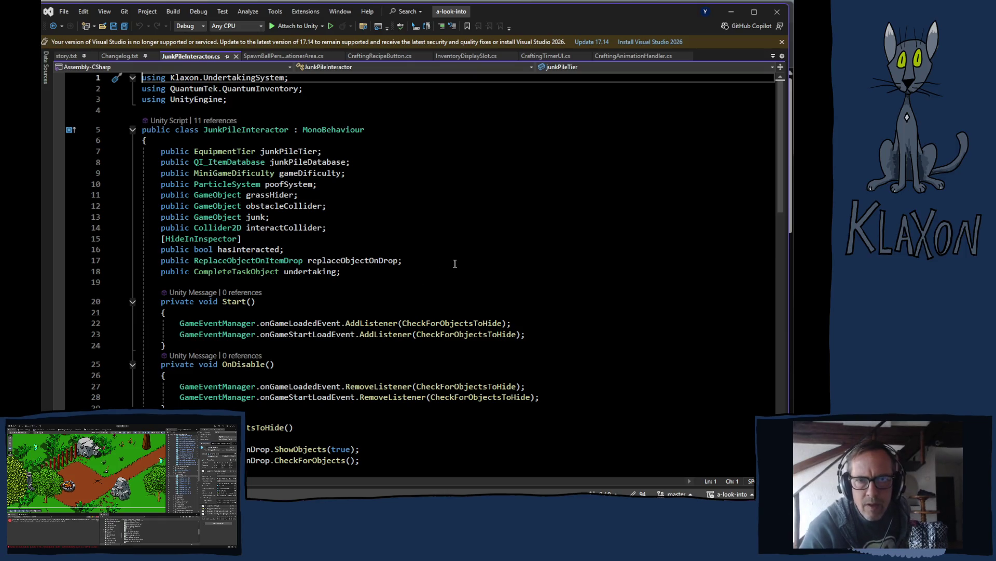
Step: Scroll through JunkPileInteractor.cs to read its fields and methods
{"action": "scroll", "coordinate": [464, 260], "scroll_direction": "down", "scroll_amount": 3}
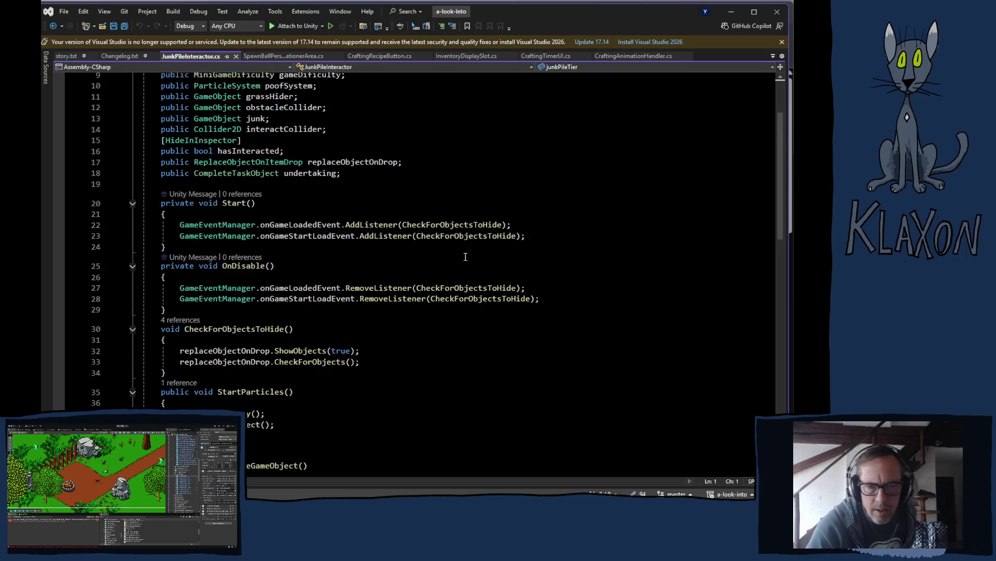
{"action": "scroll", "coordinate": [466, 262], "scroll_direction": "down", "scroll_amount": 5}
{"action": "scroll", "coordinate": [466, 266], "scroll_direction": "up", "scroll_amount": 2}
{"action": "scroll", "coordinate": [467, 267], "scroll_direction": "up", "scroll_amount": 3}
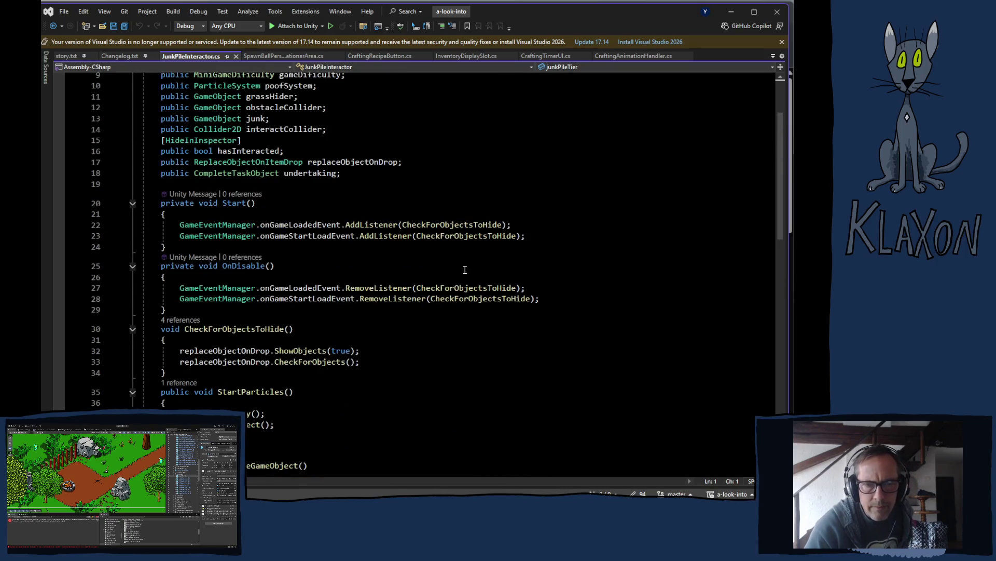
{"action": "scroll", "coordinate": [466, 267], "scroll_direction": "down", "scroll_amount": 1}
{"action": "scroll", "coordinate": [466, 267], "scroll_direction": "up", "scroll_amount": 3}
{"action": "scroll", "coordinate": [465, 270], "scroll_direction": "down", "scroll_amount": 8}
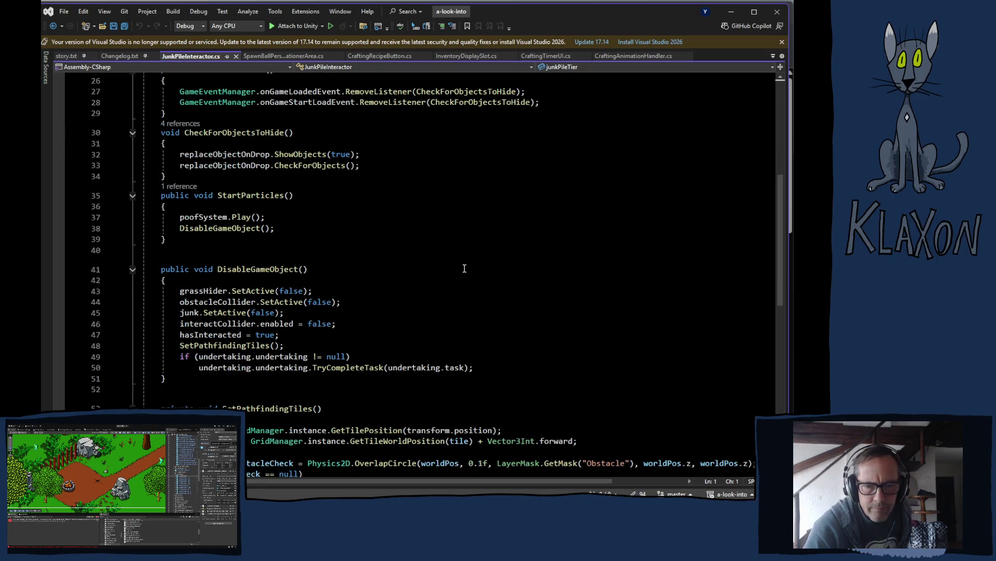
{"action": "scroll", "coordinate": [465, 269], "scroll_direction": "down", "scroll_amount": 4}
{"action": "scroll", "coordinate": [464, 268], "scroll_direction": "up", "scroll_amount": 8}
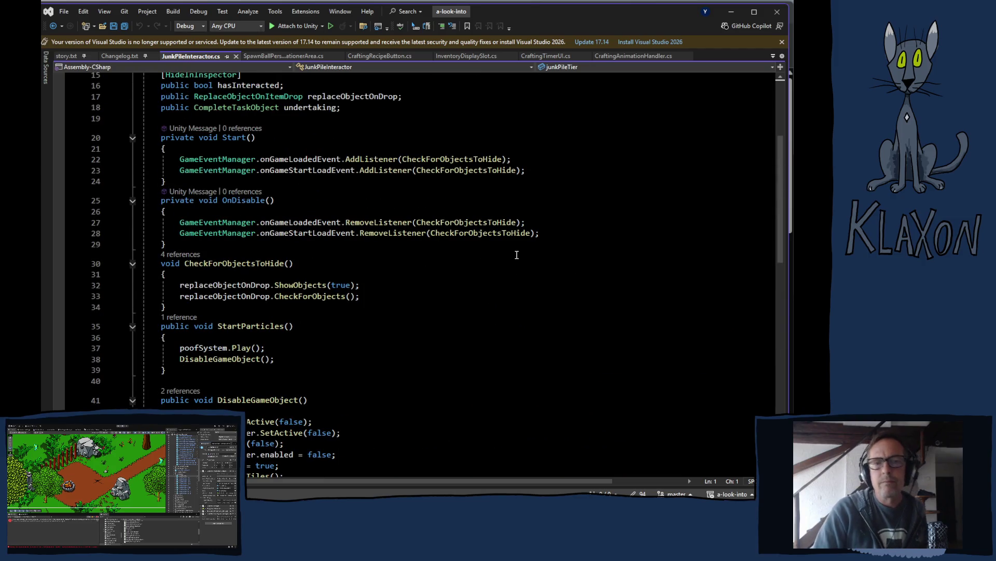
{"action": "scroll", "coordinate": [514, 254], "scroll_direction": "up", "scroll_amount": 5}
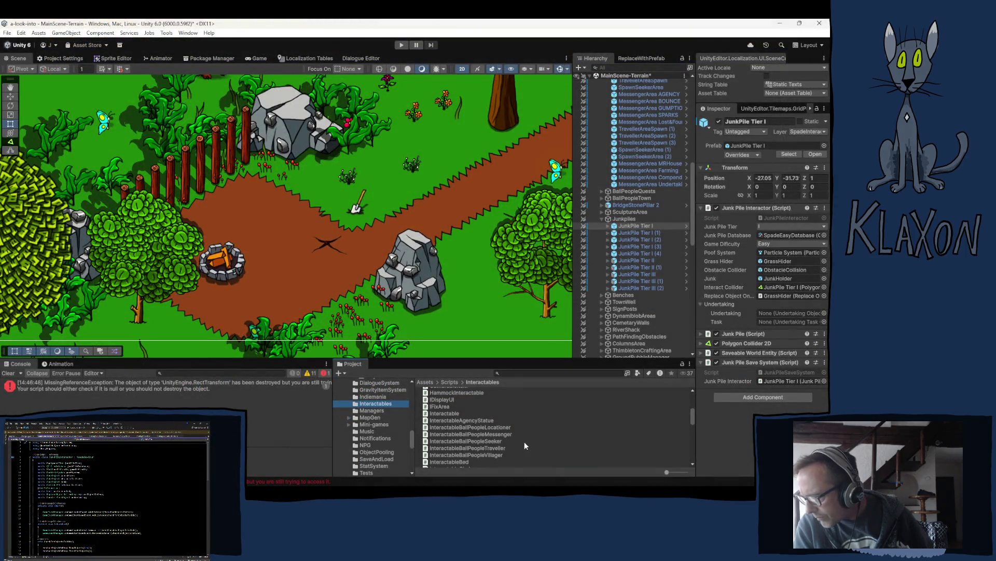
Step: Browse the equipment item prefabs and inspect the Spyglass_I_Equipped prefab
{"action": "scroll", "coordinate": [525, 441], "scroll_direction": "up", "scroll_amount": 5}
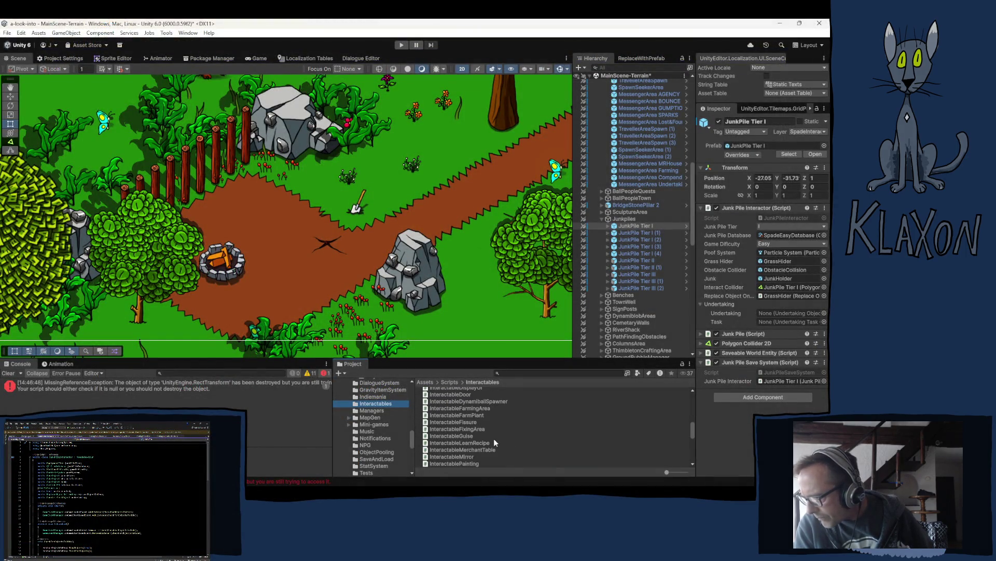
{"action": "scroll", "coordinate": [493, 438], "scroll_direction": "down", "scroll_amount": 5}
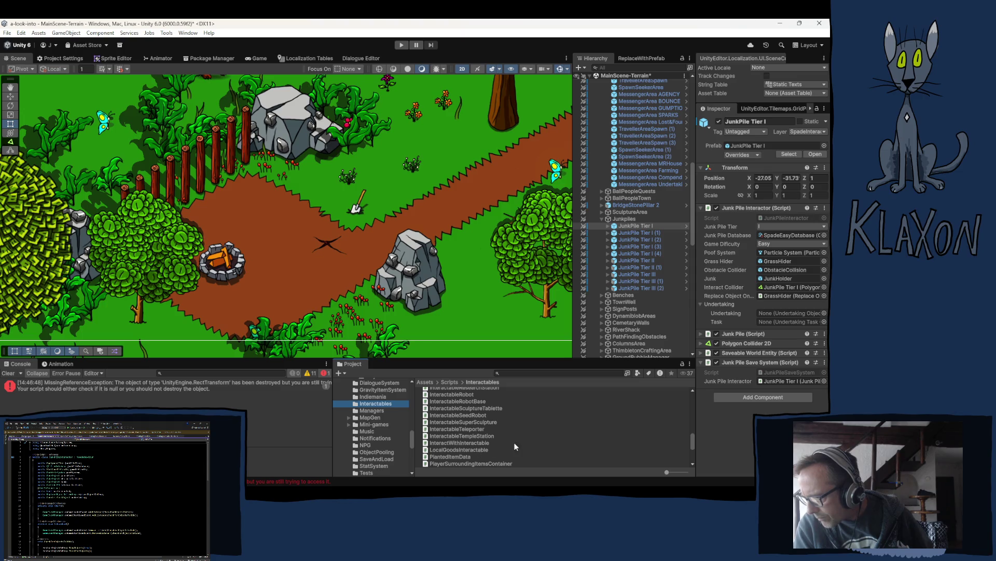
{"action": "scroll", "coordinate": [384, 425], "scroll_direction": "up", "scroll_amount": 3}
{"action": "scroll", "coordinate": [384, 425], "scroll_direction": "up", "scroll_amount": 3}
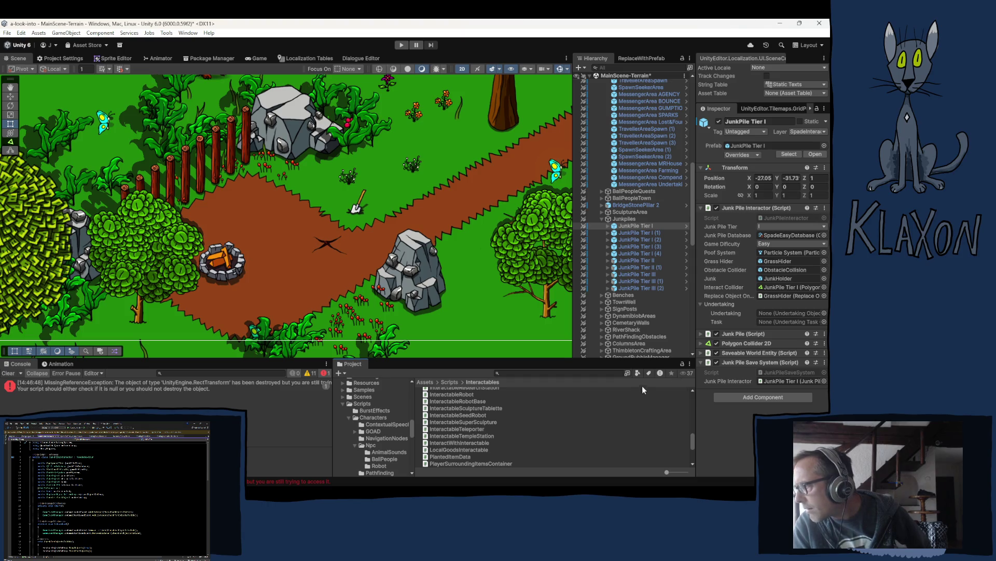
{"action": "scroll", "coordinate": [387, 438], "scroll_direction": "down", "scroll_amount": 3}
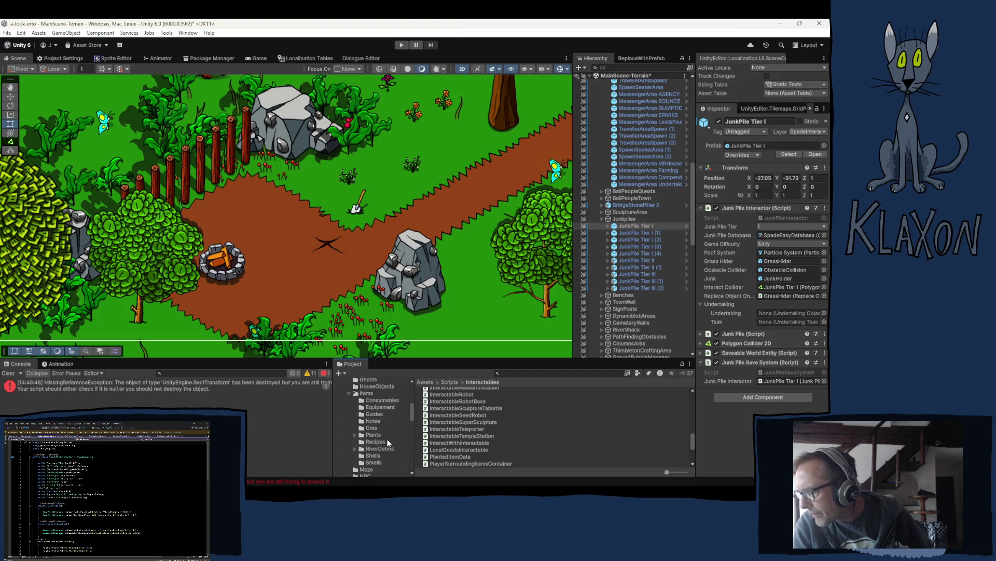
{"action": "left_click", "coordinate": [386, 407]}
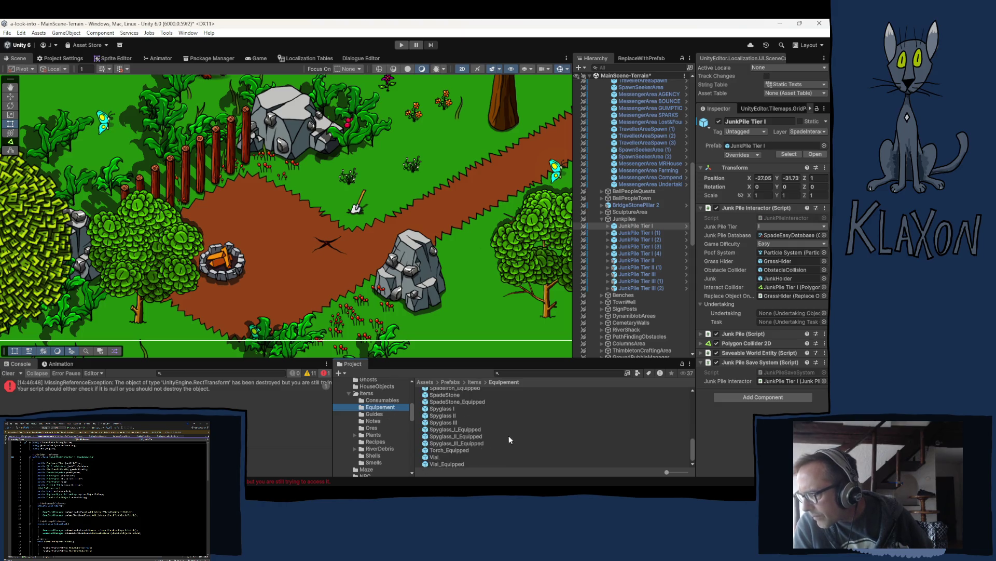
{"action": "left_click", "coordinate": [478, 430]}
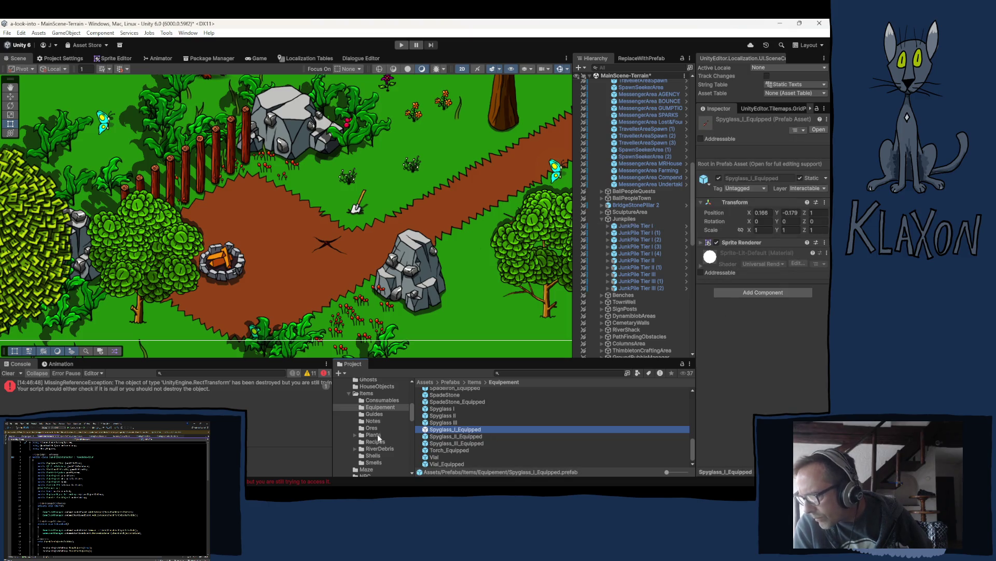
{"action": "scroll", "coordinate": [377, 431], "scroll_direction": "up", "scroll_amount": 5}
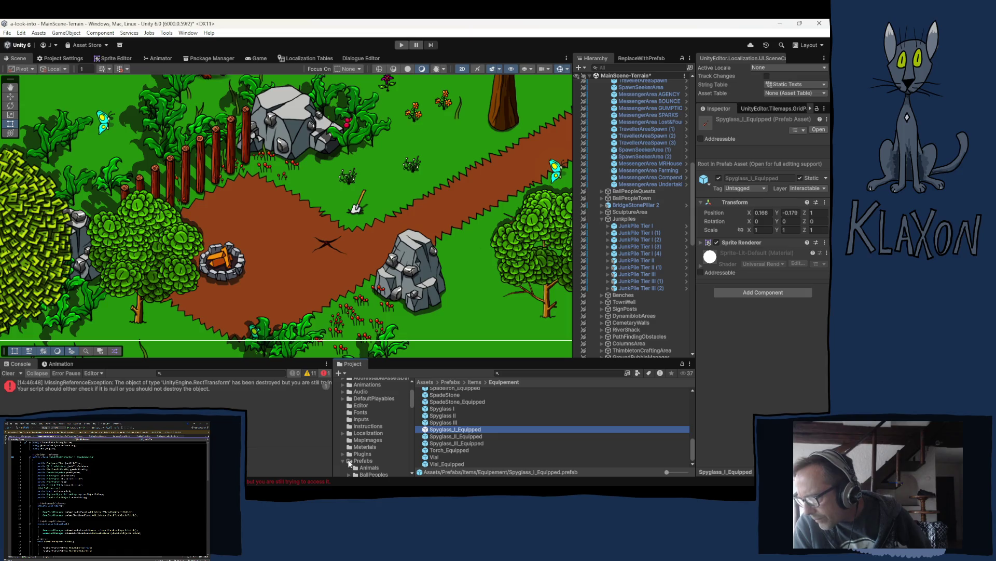
Step: Select Equipment_Spade I (Spade Stone, price 30) in Resources/Items/Equipment
{"action": "left_click", "coordinate": [343, 460]}
{"action": "scroll", "coordinate": [350, 446], "scroll_direction": "down", "scroll_amount": 5}
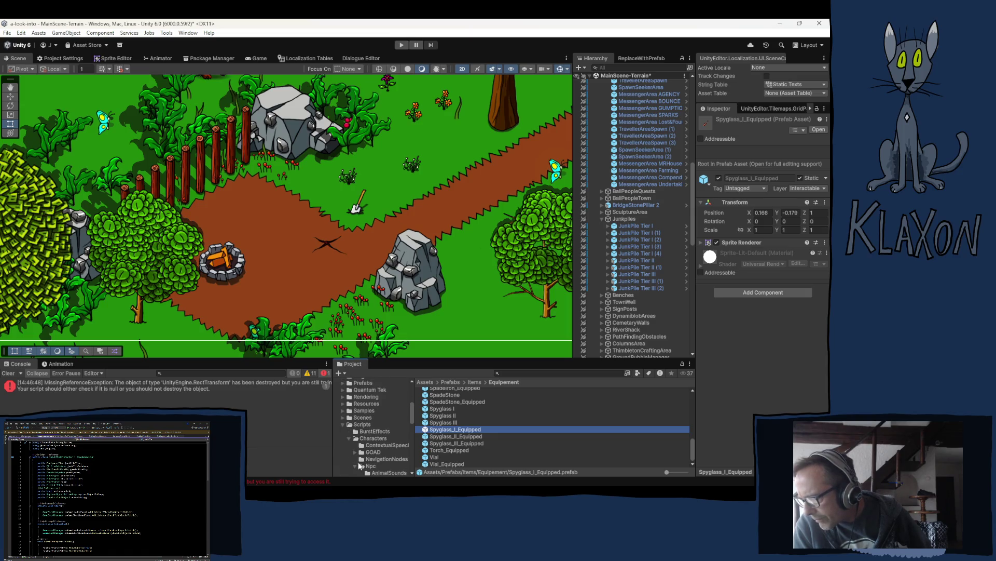
{"action": "left_click", "coordinate": [342, 403]}
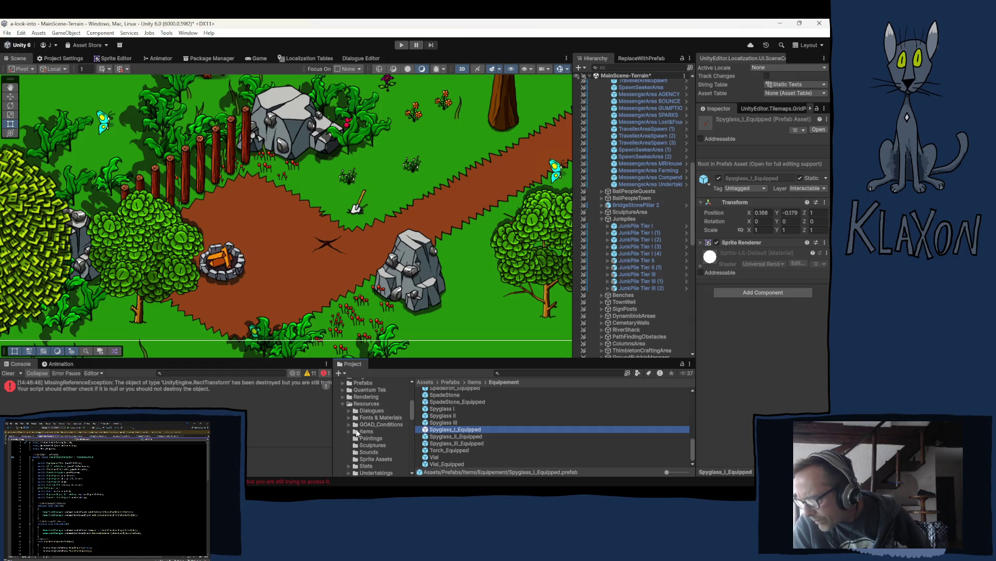
{"action": "left_click", "coordinate": [350, 431]}
{"action": "scroll", "coordinate": [366, 465], "scroll_direction": "down", "scroll_amount": 5}
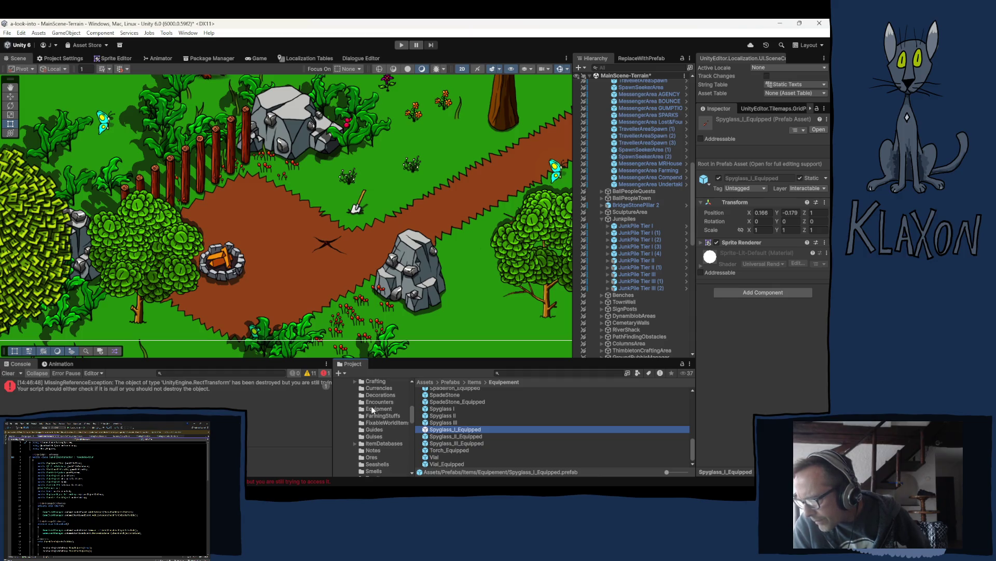
{"action": "left_click", "coordinate": [372, 408]}
{"action": "left_click", "coordinate": [440, 423]}
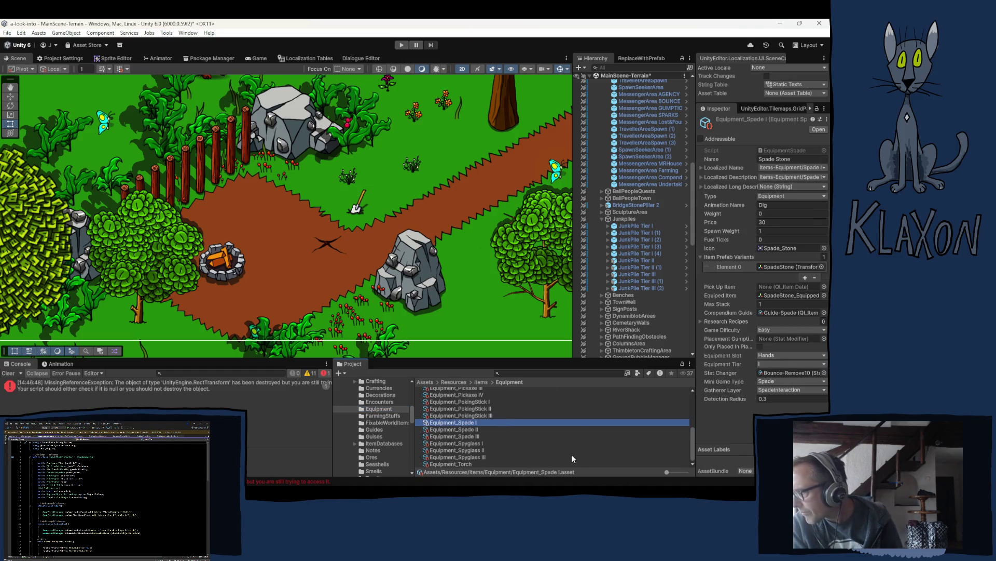
{"action": "mouse_move", "coordinate": [534, 477]}
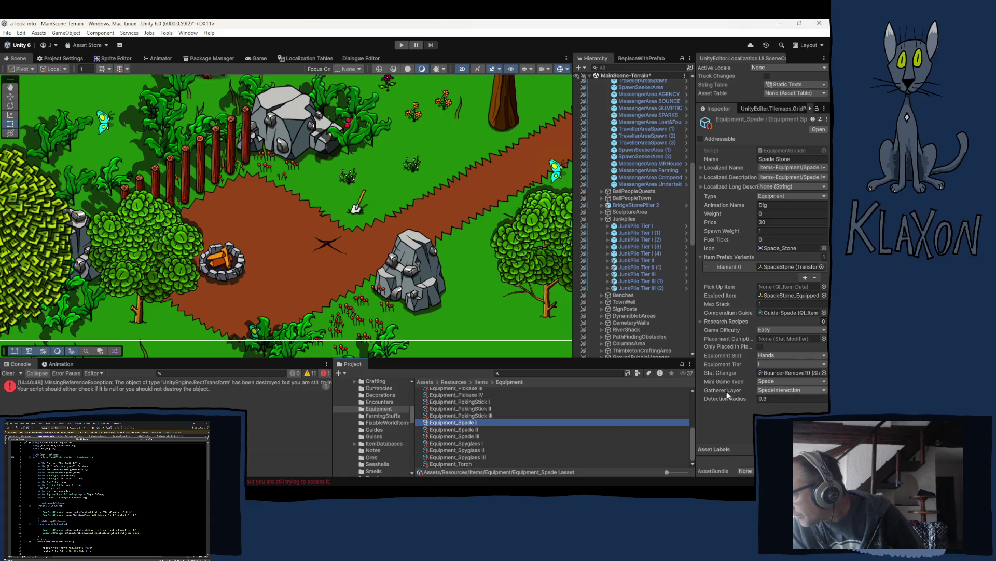
Step: Select JunkPile Tier I to review its SpadeEasyDatabase, Easy difficulty and SpadeInteraction layer settings
{"action": "left_click", "coordinate": [634, 223]}
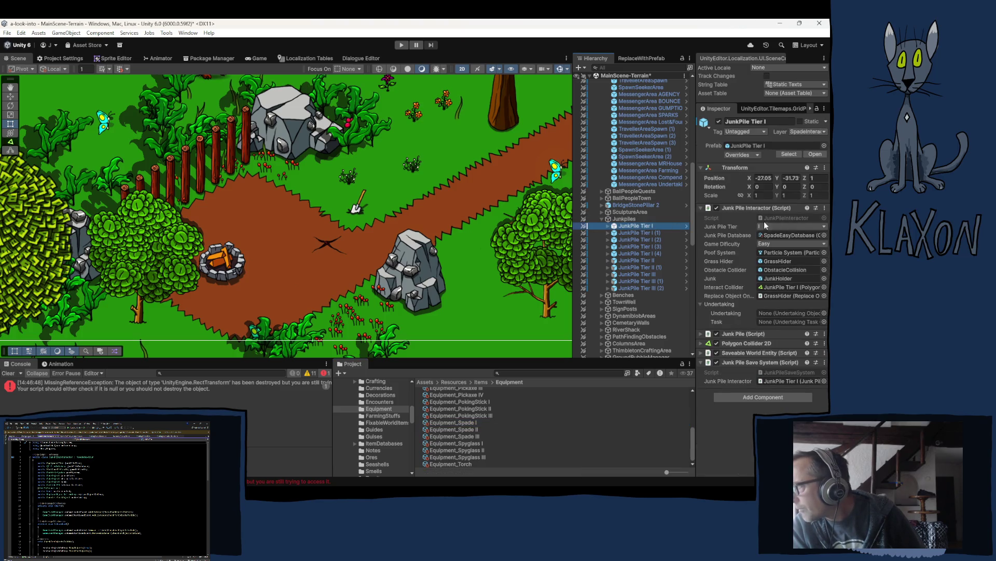
{"action": "mouse_move", "coordinate": [358, 480]}
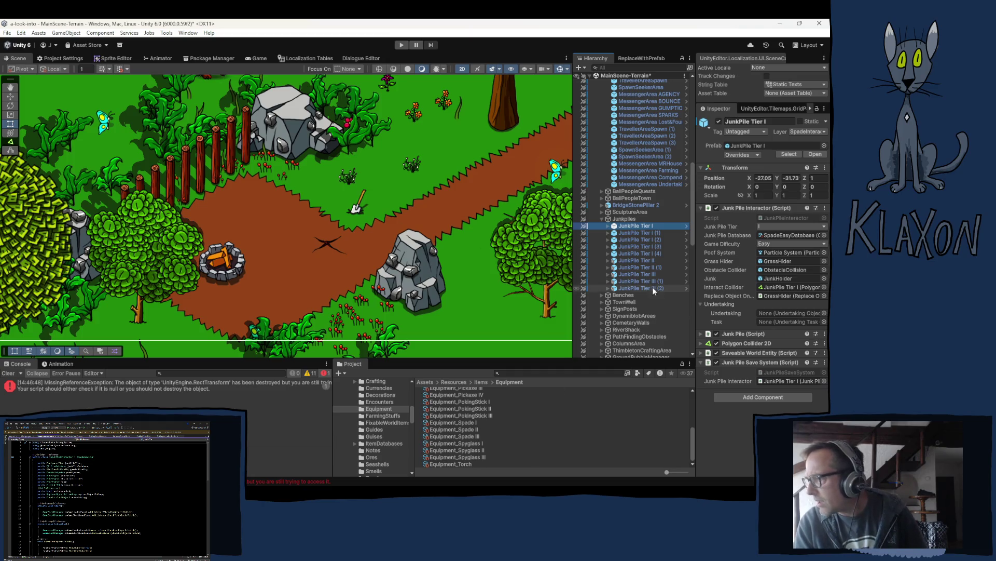
Step: Ping Equipment_Spade I's EquipmentSpade script and open EquipmentSpade.cs in Visual Studio
{"action": "left_click", "coordinate": [444, 422]}
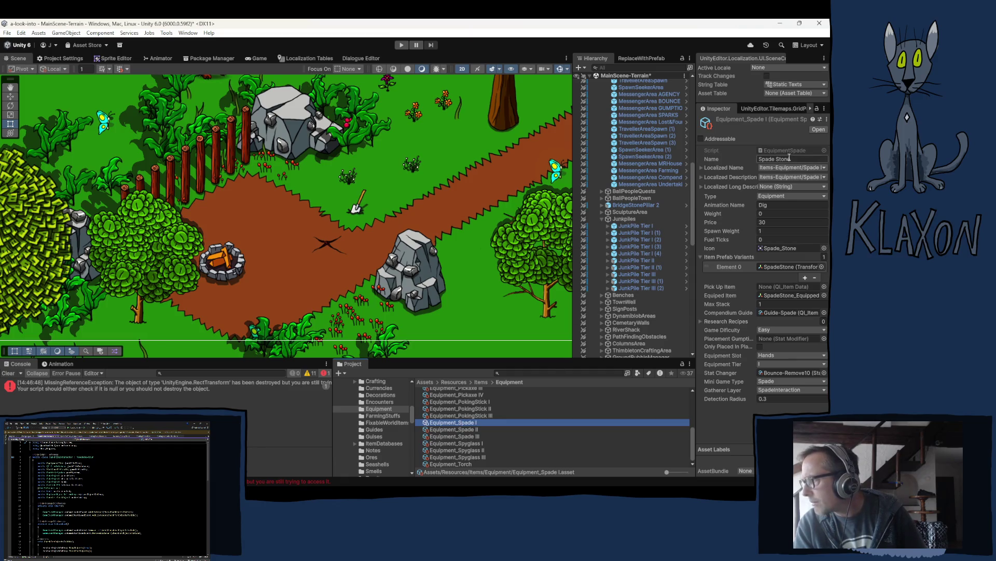
{"action": "left_click", "coordinate": [779, 150]}
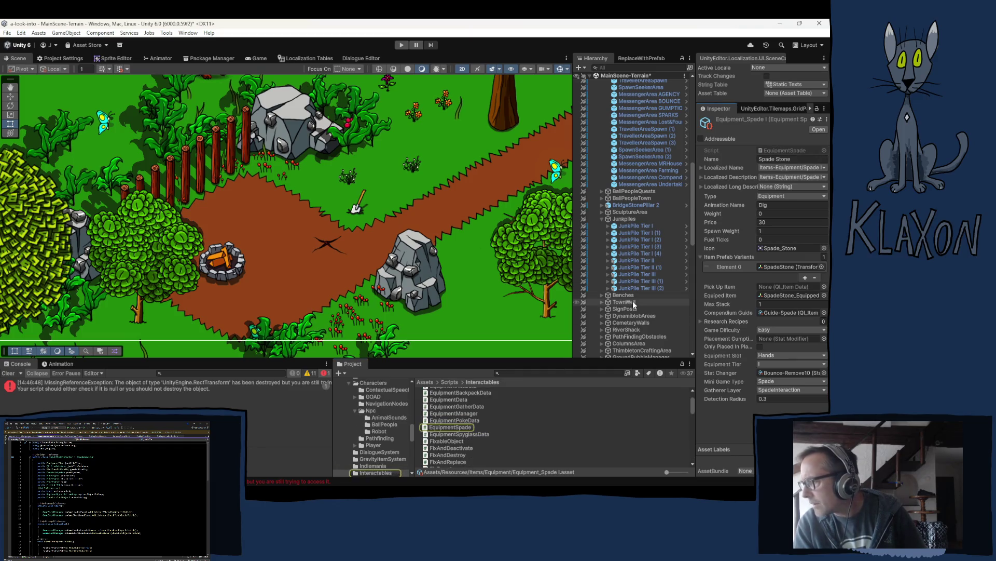
{"action": "double_click", "coordinate": [449, 427]}
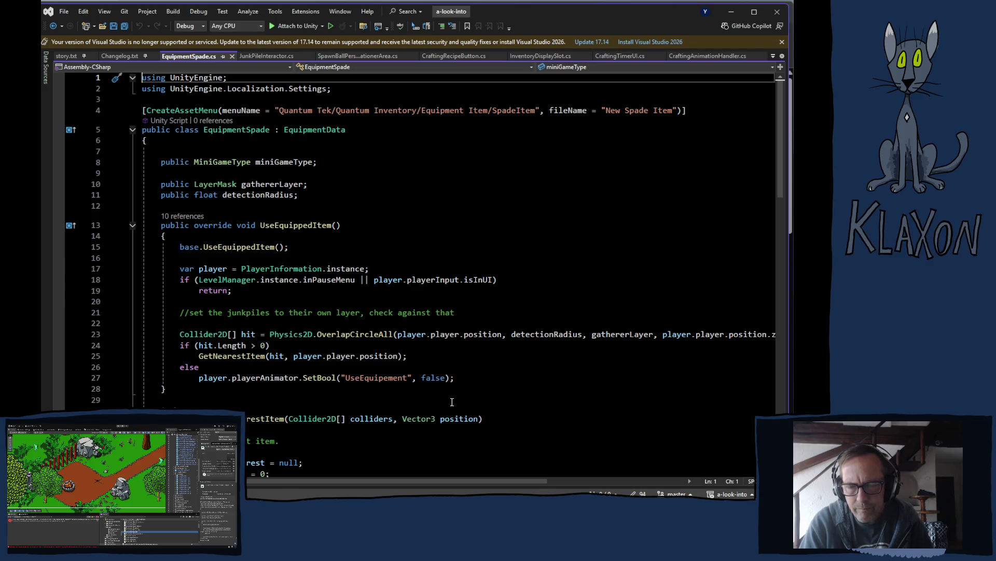
{"action": "scroll", "coordinate": [452, 402], "scroll_direction": "down", "scroll_amount": 5}
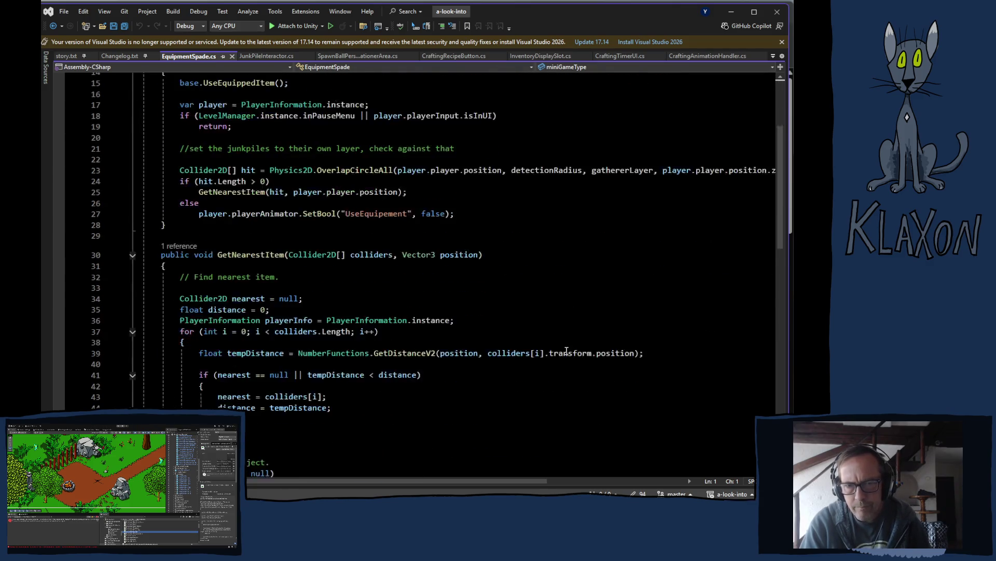
{"action": "scroll", "coordinate": [567, 350], "scroll_direction": "down", "scroll_amount": 1}
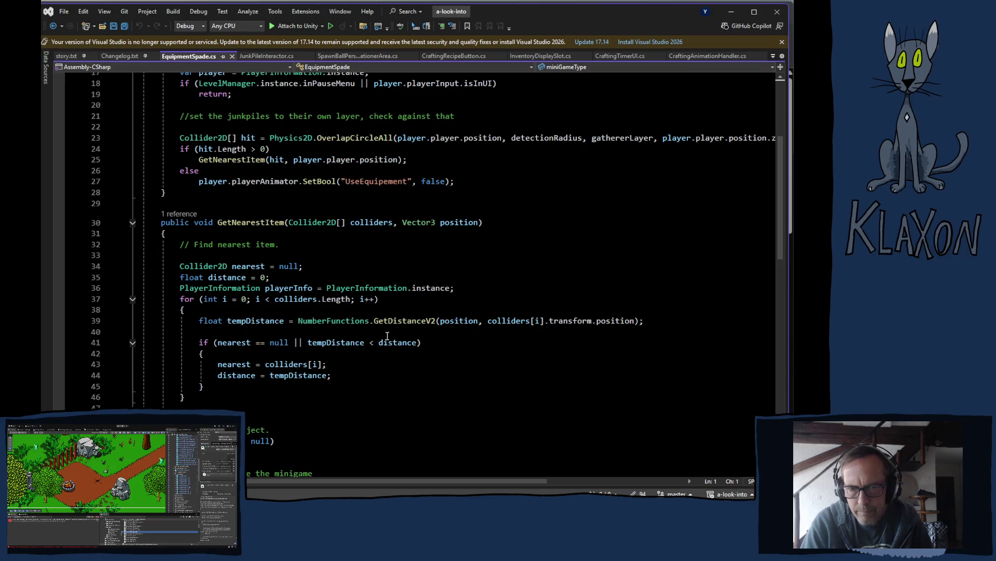
{"action": "scroll", "coordinate": [357, 328], "scroll_direction": "down", "scroll_amount": 5}
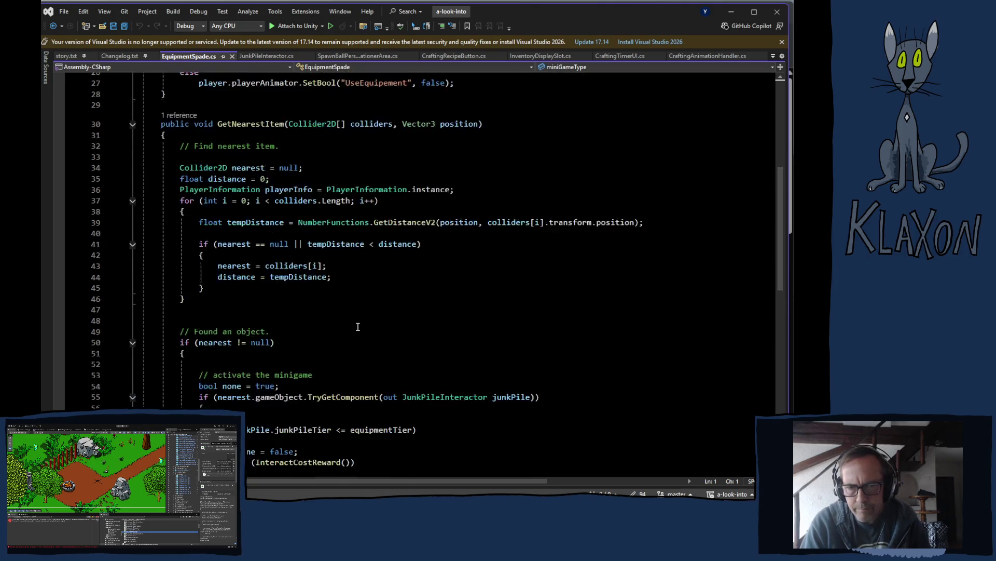
{"action": "scroll", "coordinate": [353, 314], "scroll_direction": "down", "scroll_amount": 2}
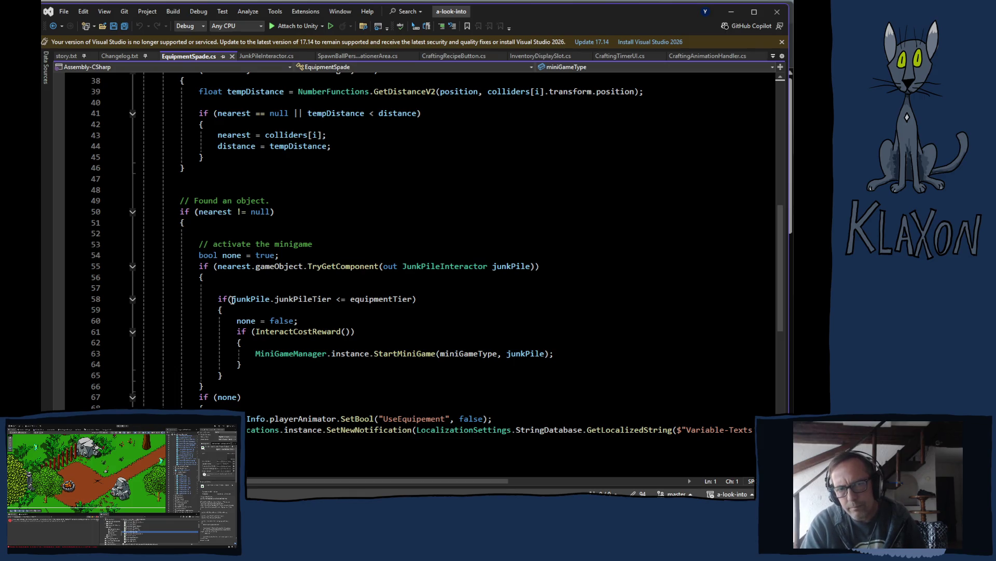
{"action": "scroll", "coordinate": [353, 337], "scroll_direction": "down", "scroll_amount": 2}
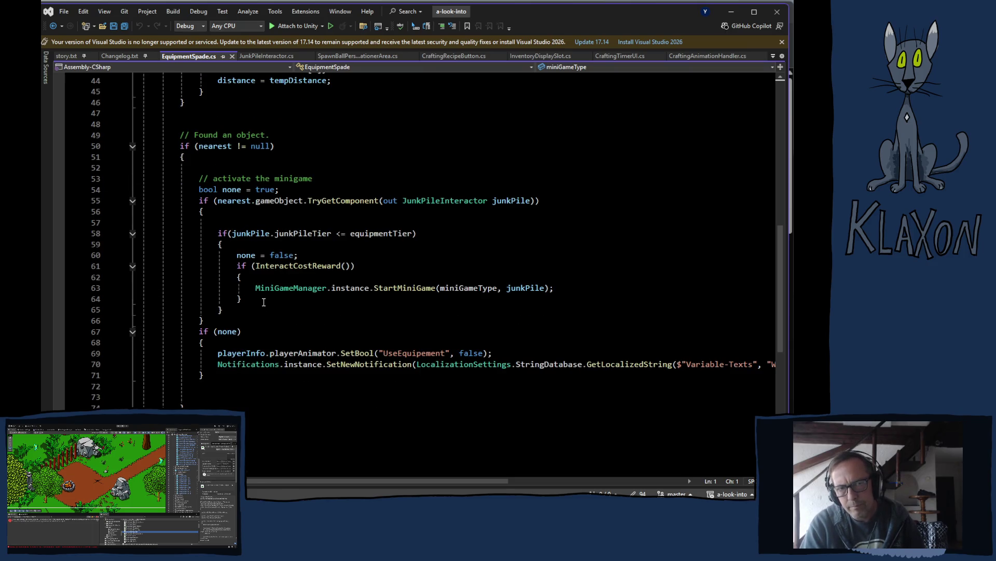
{"action": "scroll", "coordinate": [310, 321], "scroll_direction": "down", "scroll_amount": 5}
{"action": "scroll", "coordinate": [380, 306], "scroll_direction": "up", "scroll_amount": 11}
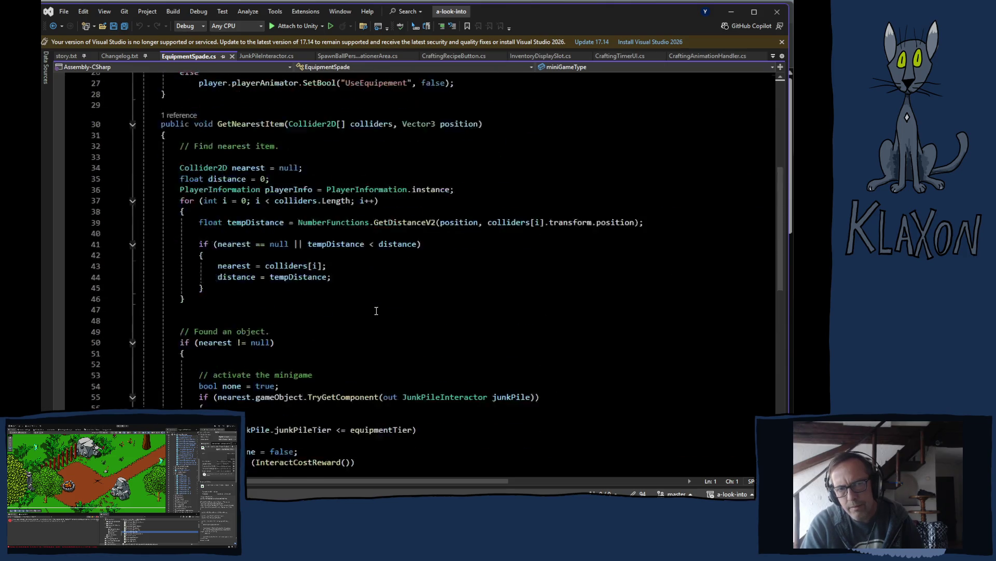
{"action": "scroll", "coordinate": [376, 310], "scroll_direction": "up", "scroll_amount": 4}
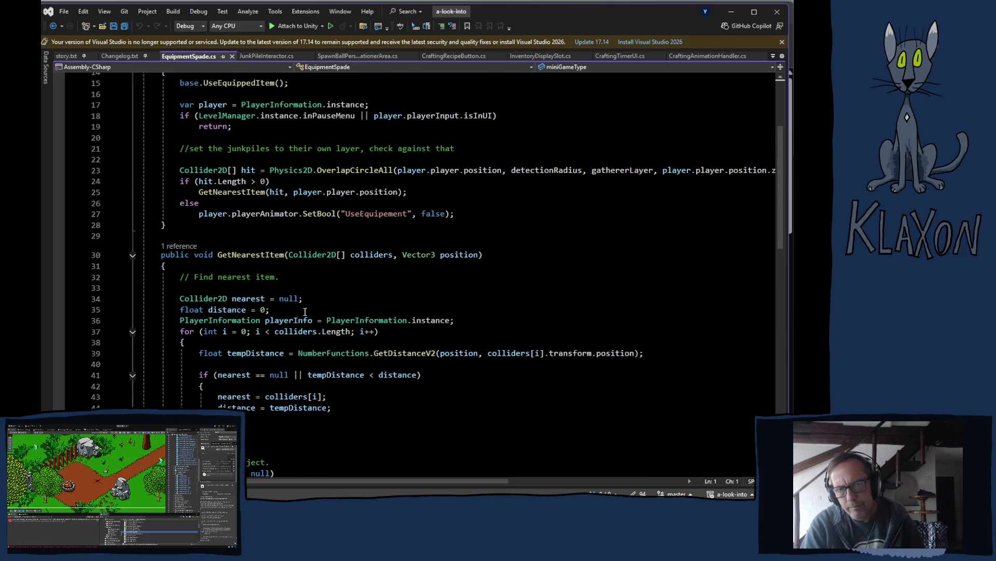
{"action": "scroll", "coordinate": [309, 306], "scroll_direction": "down", "scroll_amount": 9}
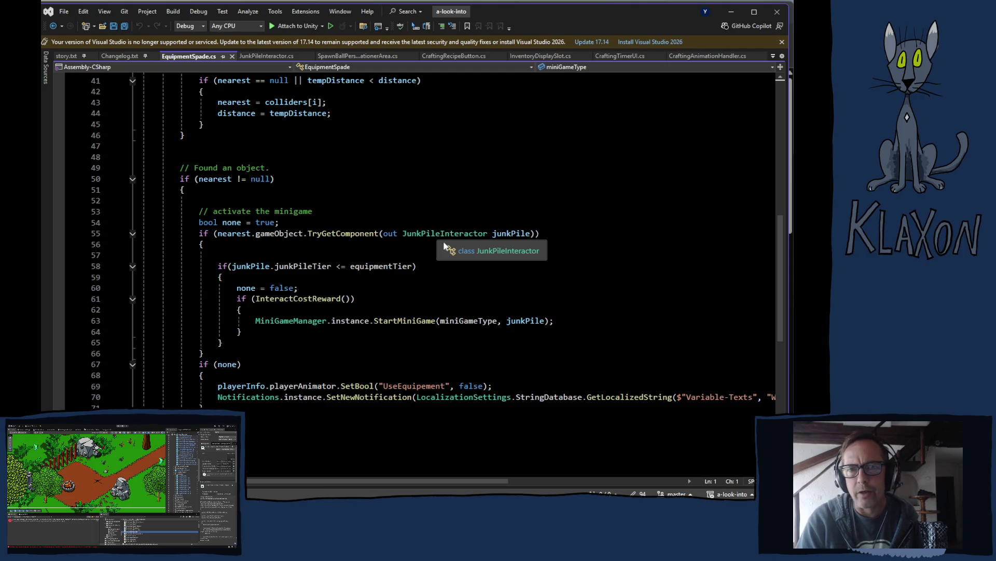
Step: Scroll through JunkPileInteractor.cs, reviewing DisableGameObject, which hides the pile, updates pathfinding tiles and completes the task
{"action": "left_click", "coordinate": [275, 57]}
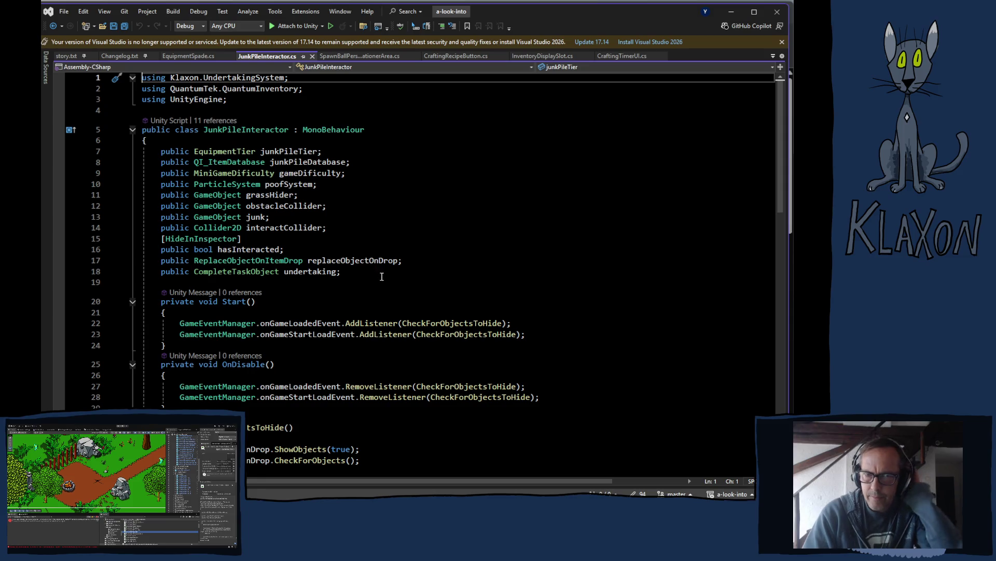
{"action": "scroll", "coordinate": [379, 270], "scroll_direction": "down", "scroll_amount": 3}
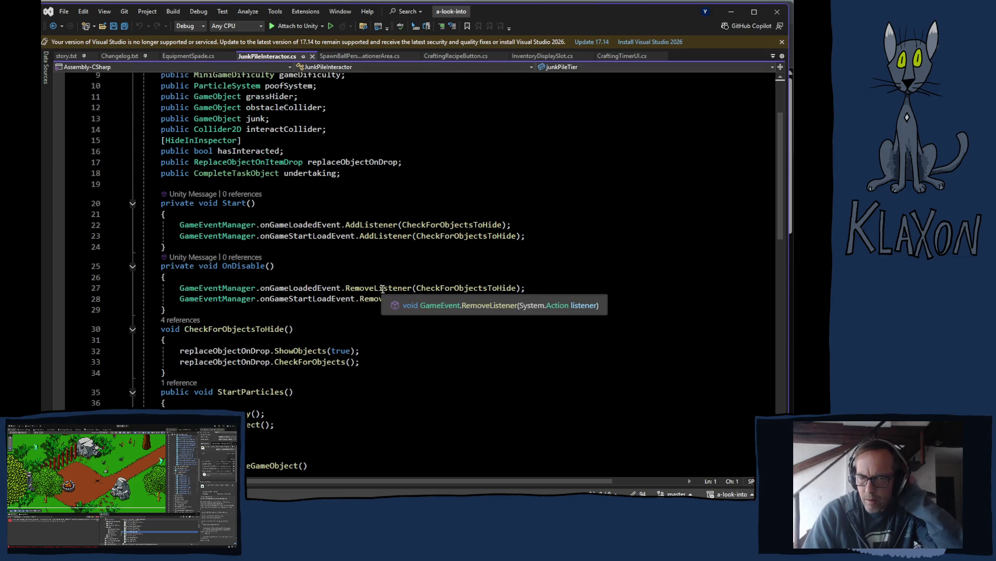
{"action": "scroll", "coordinate": [425, 257], "scroll_direction": "down", "scroll_amount": 2}
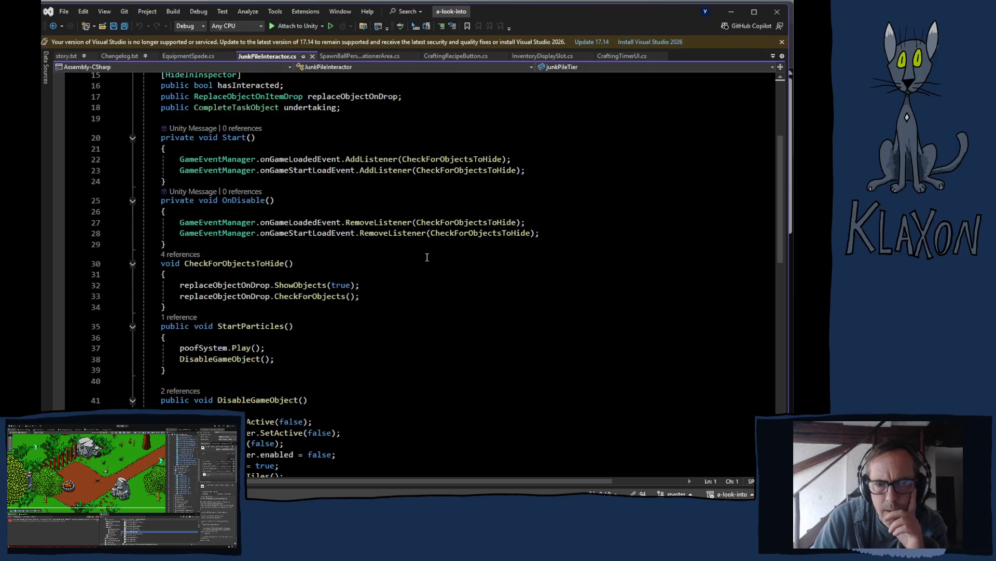
{"action": "scroll", "coordinate": [433, 249], "scroll_direction": "down", "scroll_amount": 7}
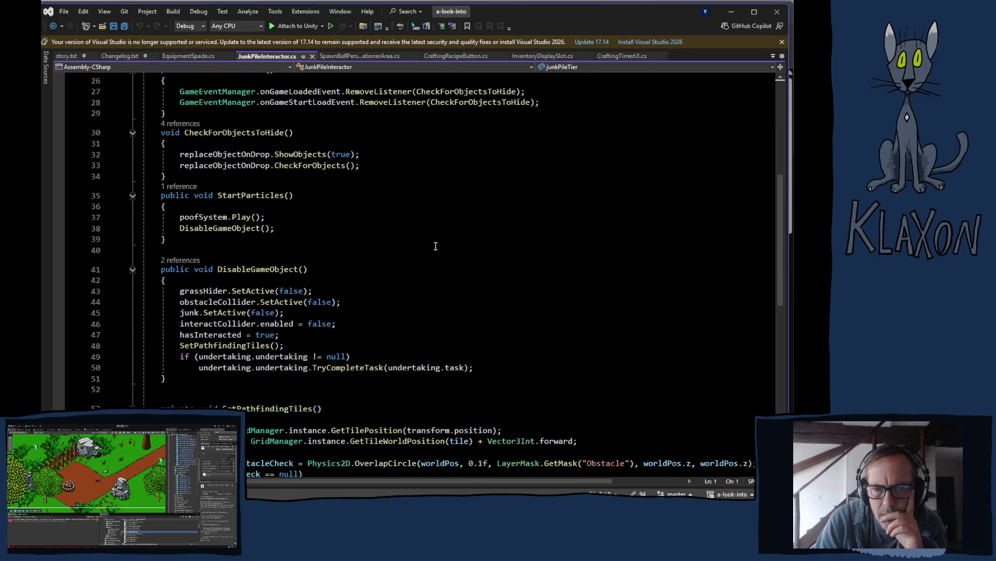
{"action": "mouse_move", "coordinate": [441, 233]}
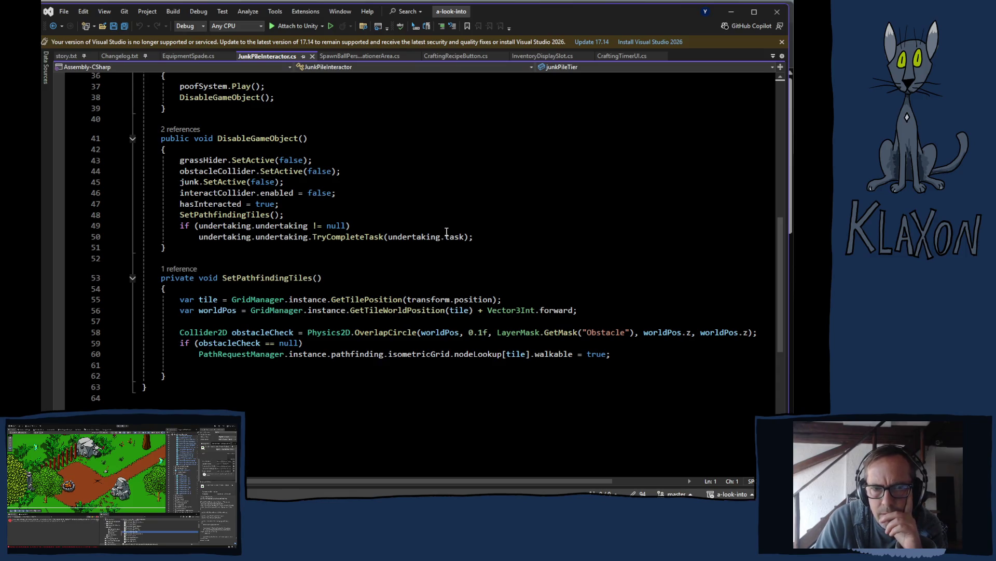
{"action": "scroll", "coordinate": [446, 231], "scroll_direction": "up", "scroll_amount": 1}
{"action": "scroll", "coordinate": [447, 232], "scroll_direction": "up", "scroll_amount": 3}
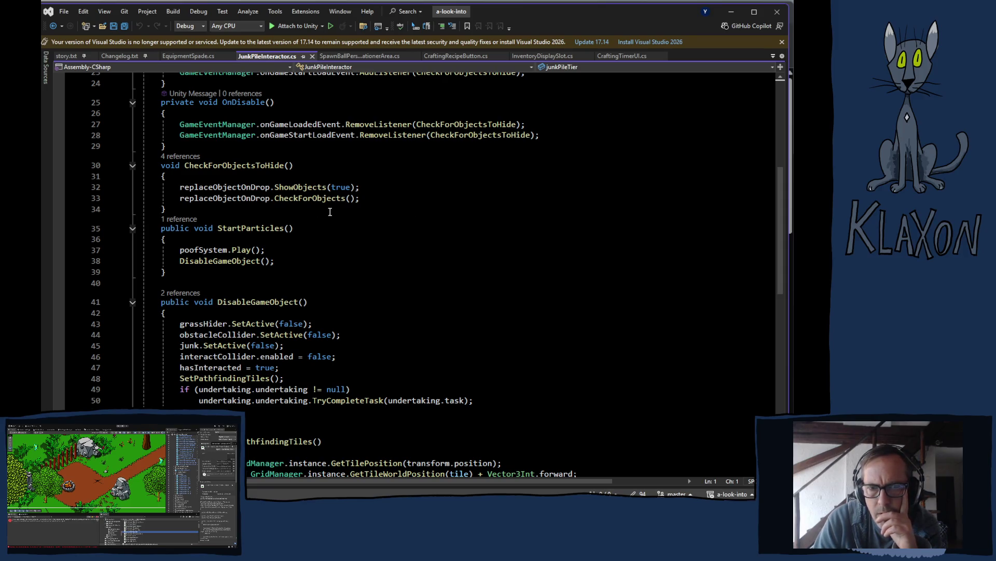
{"action": "scroll", "coordinate": [327, 210], "scroll_direction": "up", "scroll_amount": 3}
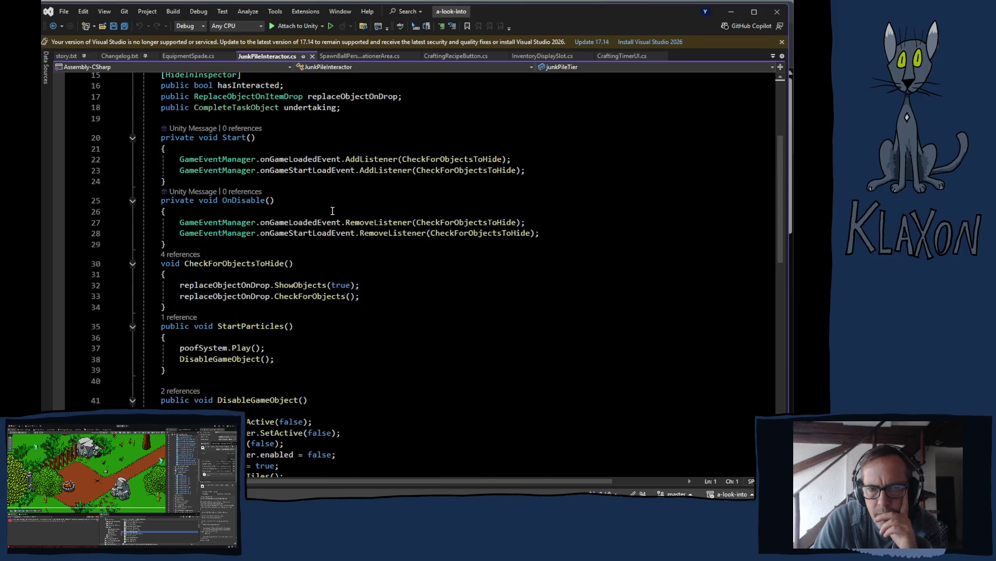
Step: Go back to EquipmentSpade.cs and view the signature of StartMiniGame(miniGameType, junkPile)
{"action": "left_click", "coordinate": [188, 58]}
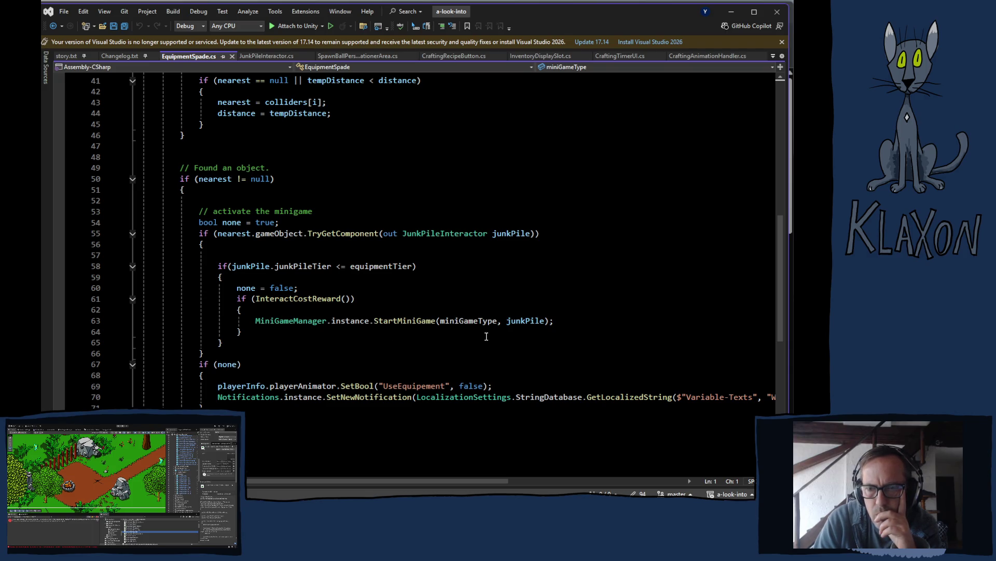
{"action": "mouse_move", "coordinate": [406, 322]}
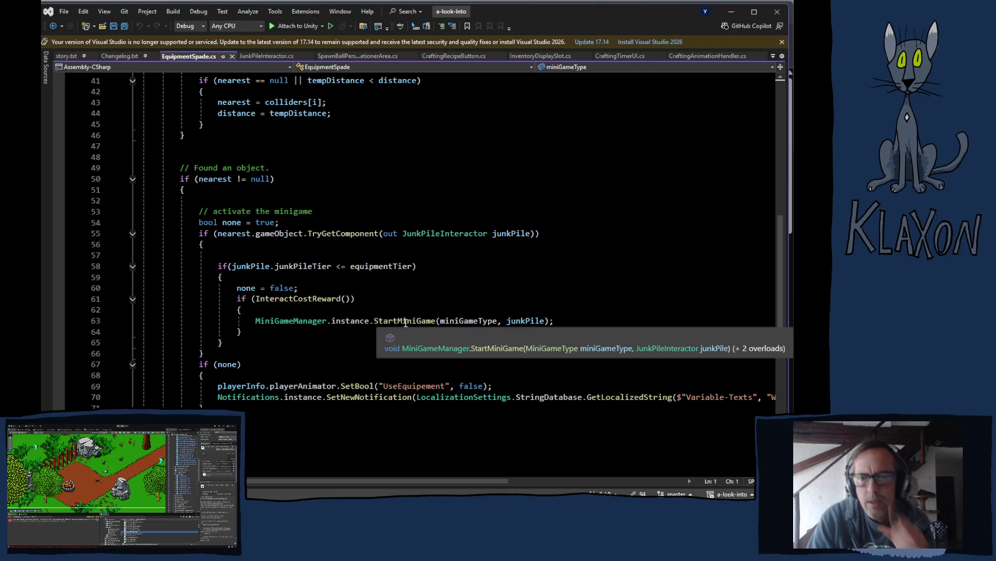
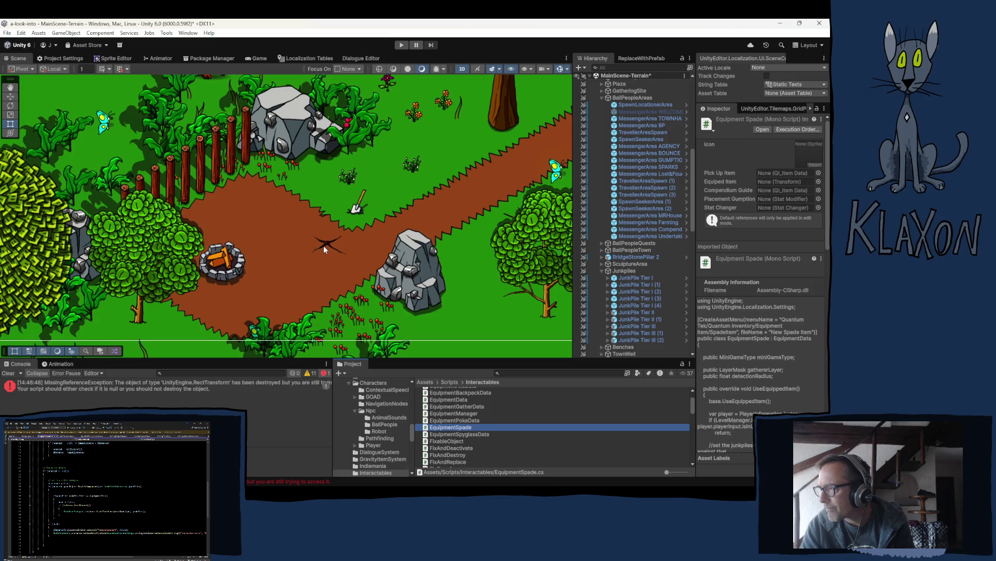
Step: Select JunkPile Tier I and ping its JunkPileInteractor script in Assets/Scripts/Tests
{"action": "left_click", "coordinate": [630, 278]}
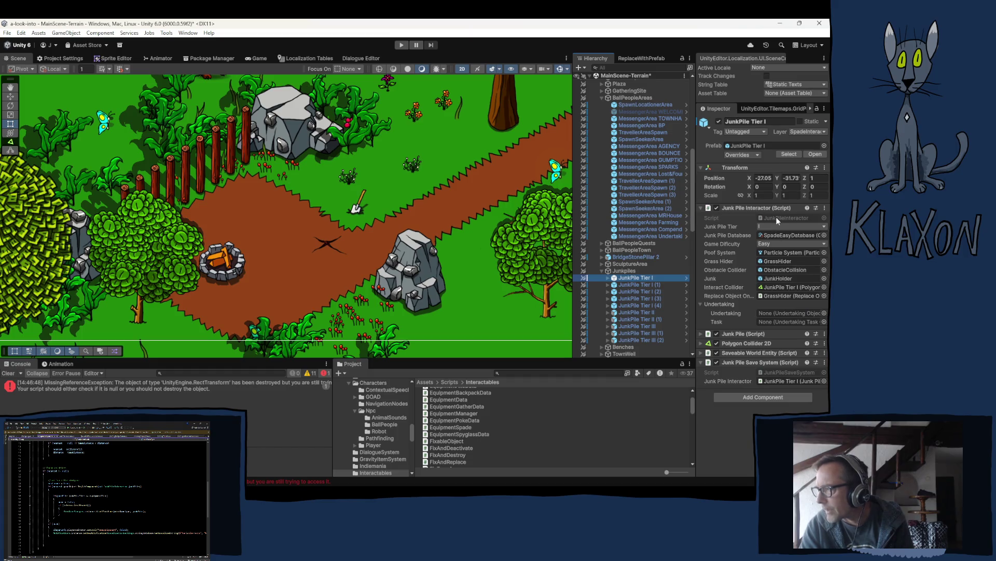
{"action": "left_click", "coordinate": [776, 218]}
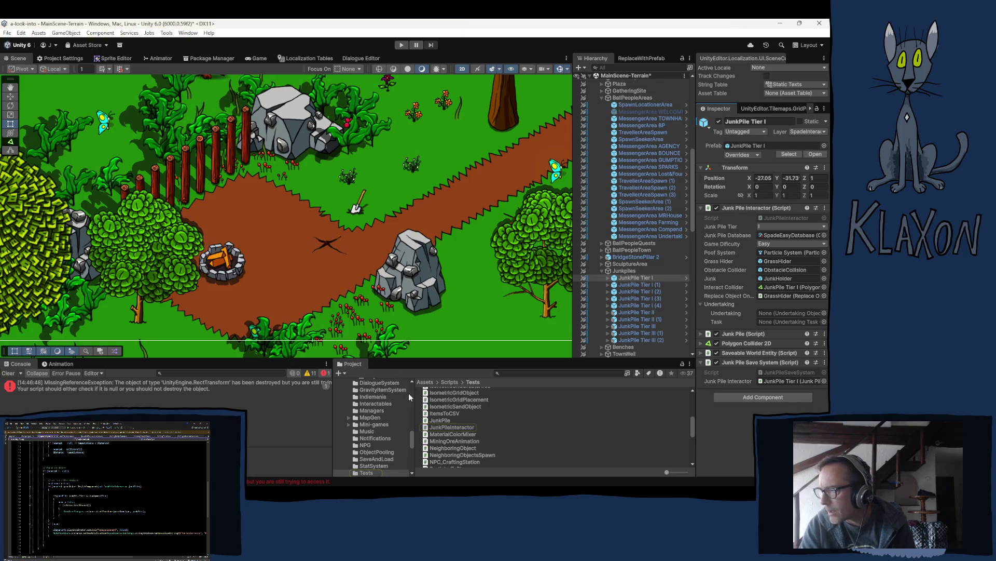
Step: Create a new MonoBehaviour Script in the Tests folder and name it DiggableArea
{"action": "right_click", "coordinate": [486, 429]}
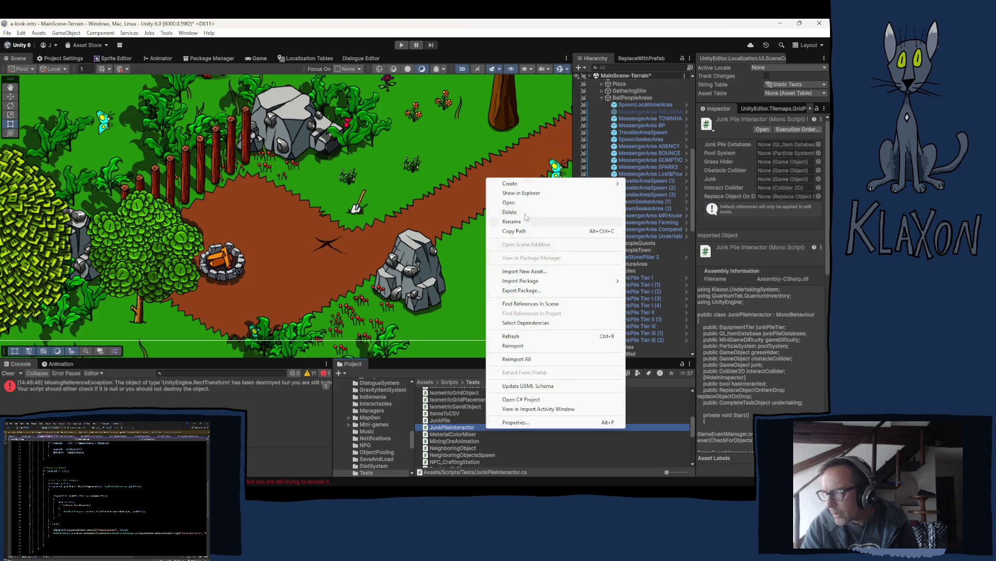
{"action": "mouse_move", "coordinate": [515, 185]}
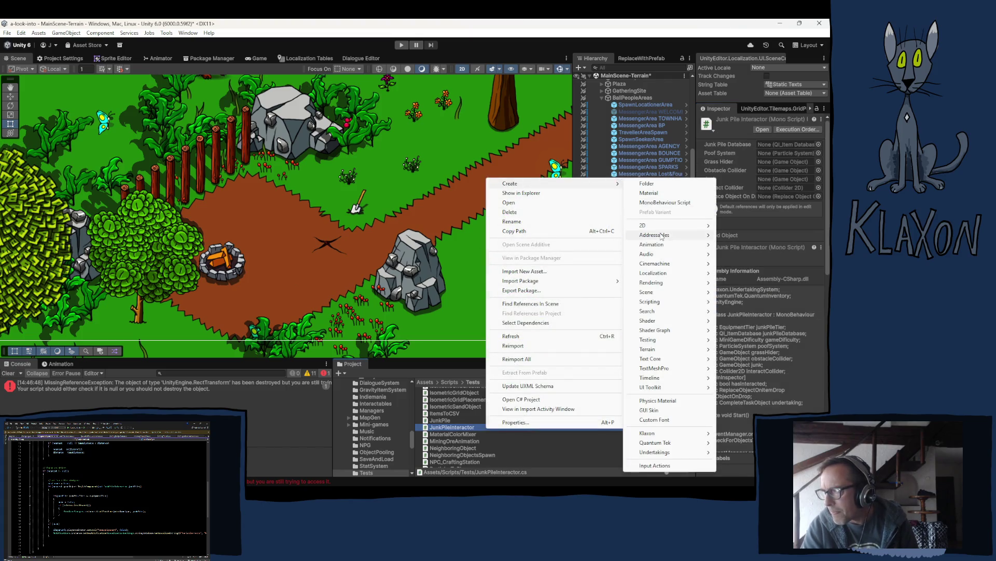
{"action": "mouse_move", "coordinate": [667, 227]}
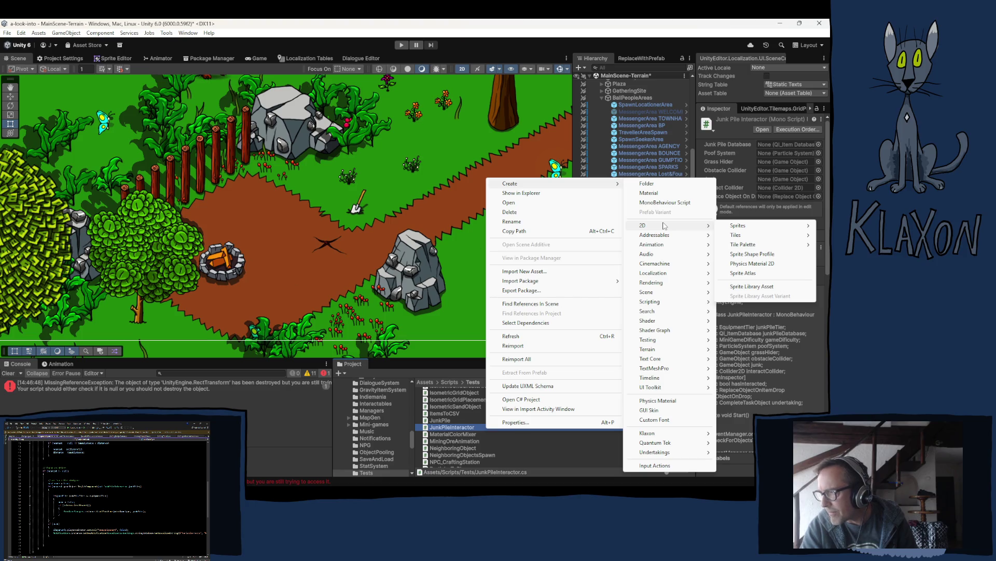
{"action": "left_click", "coordinate": [660, 203]}
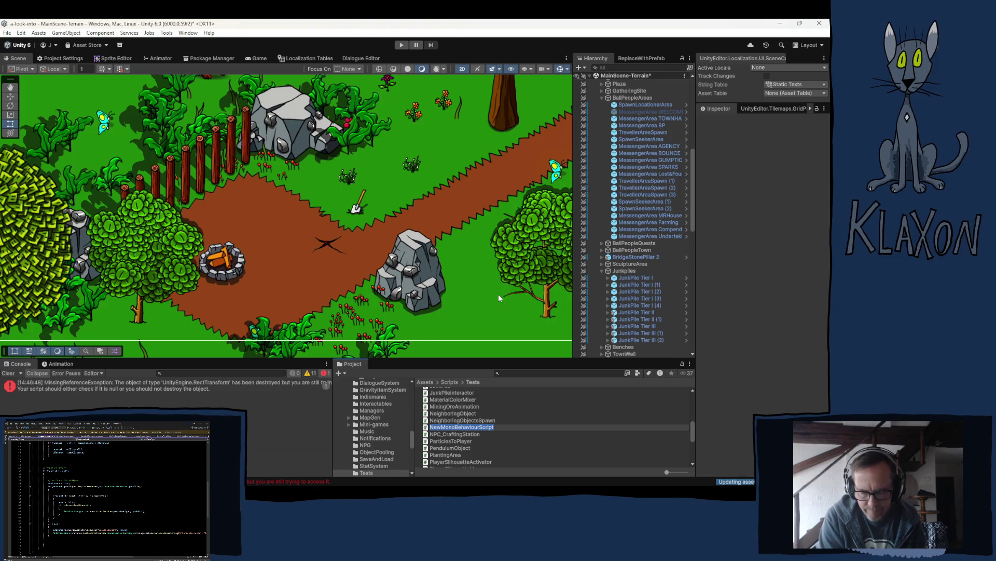
{"action": "type", "text": "D"}
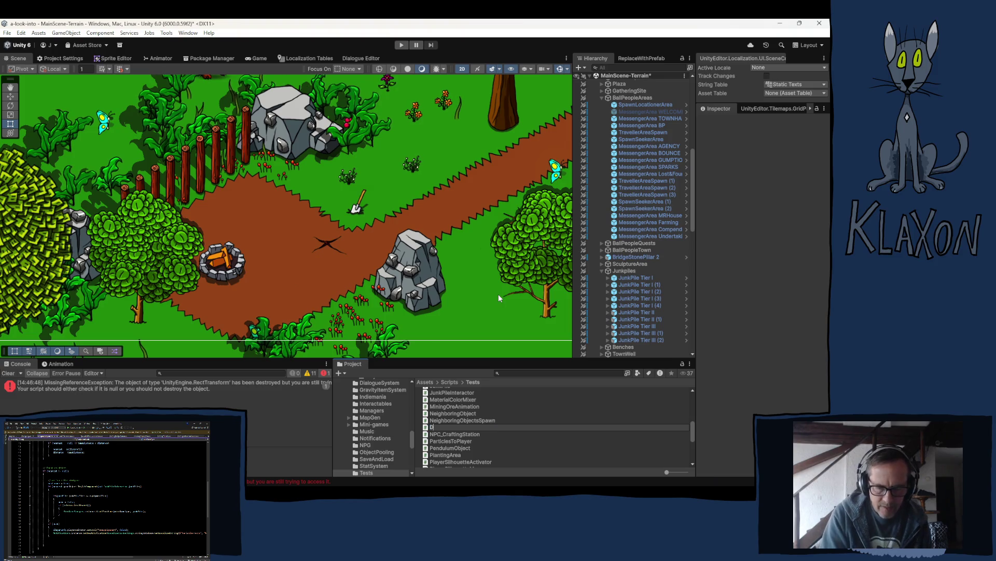
{"action": "type", "text": "iggab"}
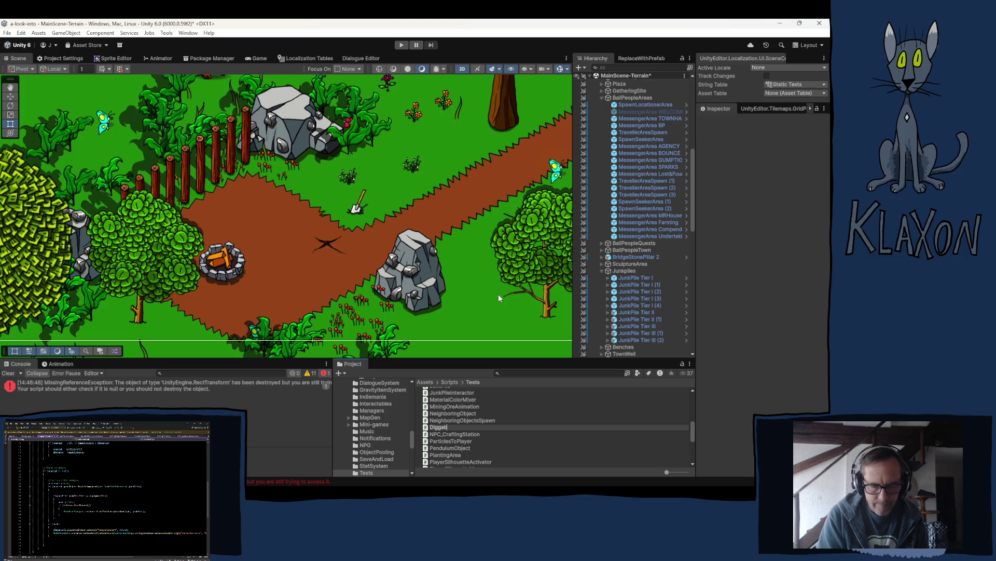
{"action": "type", "text": "leAr"}
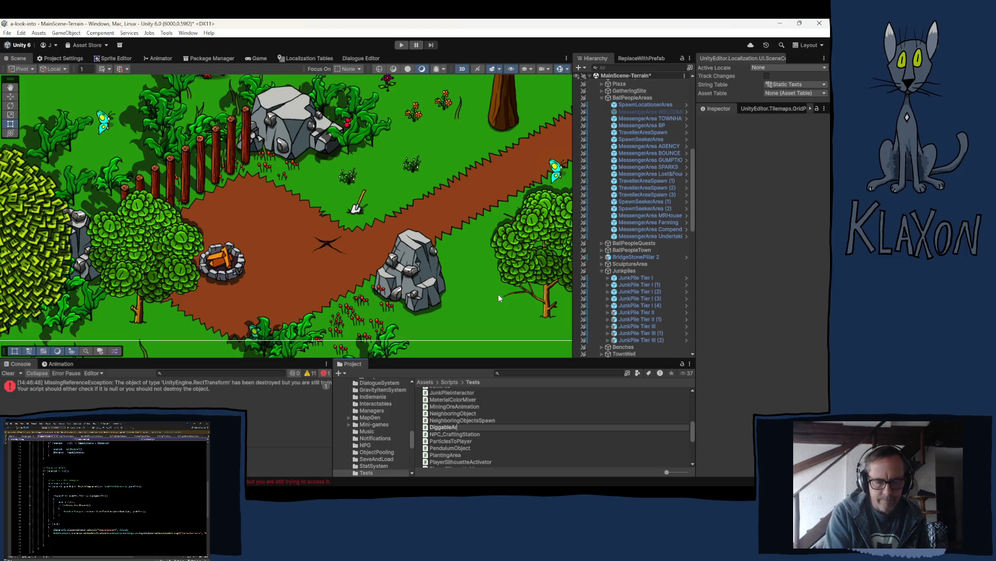
{"action": "type", "text": "ea"}
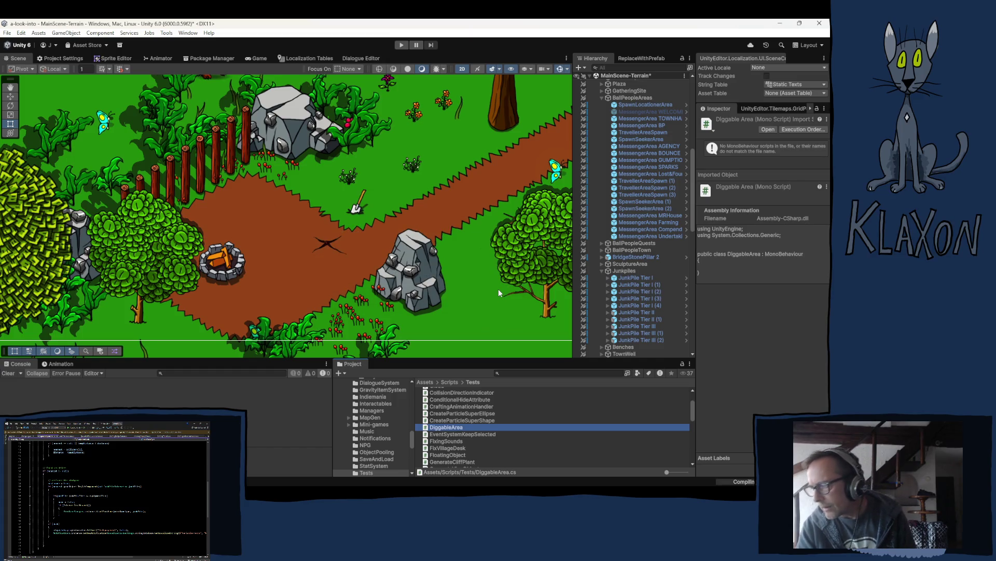
Step: Open DiggableArea from the Project panel in Visual Studio
{"action": "double_click", "coordinate": [446, 427]}
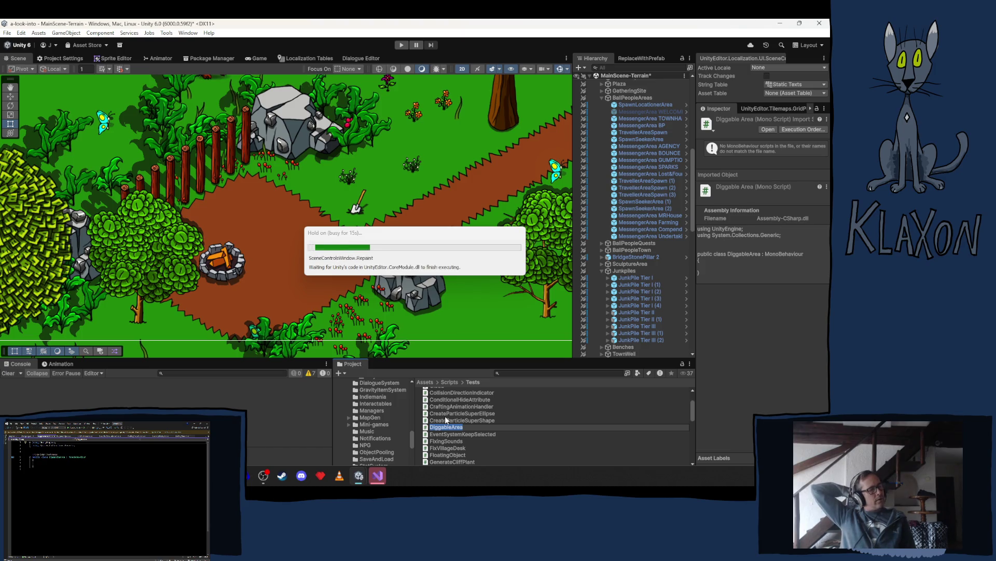
{"action": "left_click", "coordinate": [444, 416]}
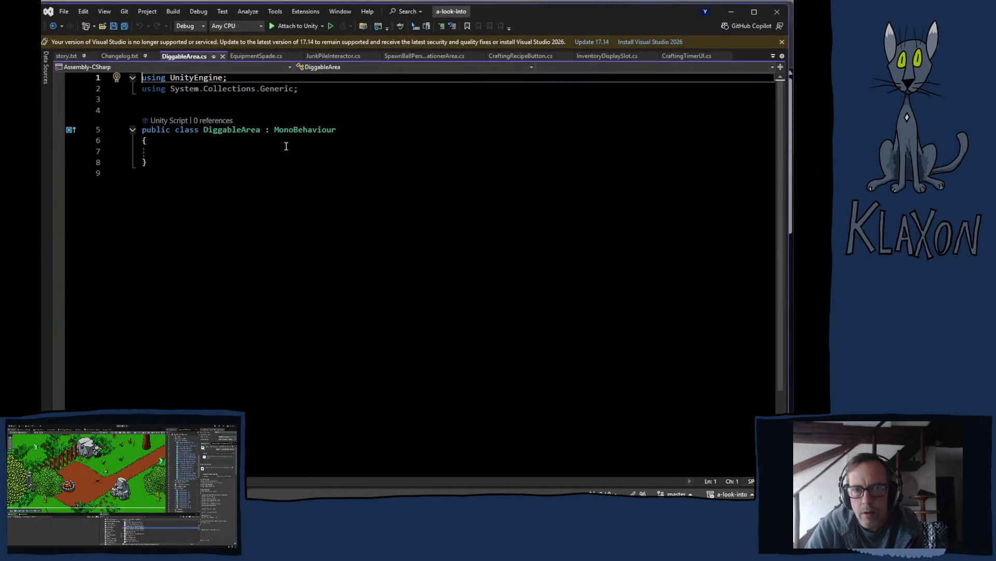
Step: Copy the junk pile tier check to line 67, changed to get a DiggableArea named diggableArea
{"action": "left_click", "coordinate": [319, 56]}
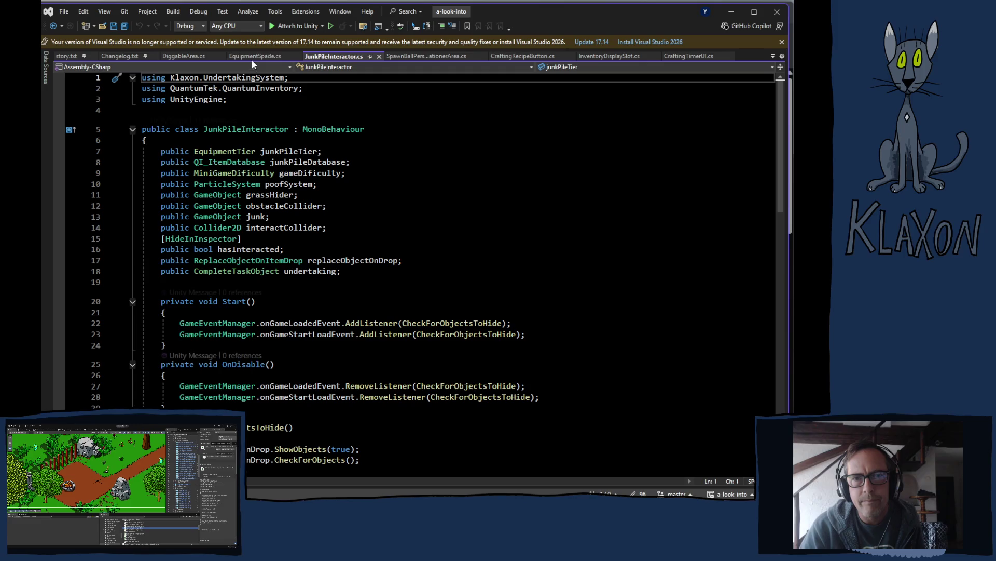
{"action": "left_click", "coordinate": [253, 56]}
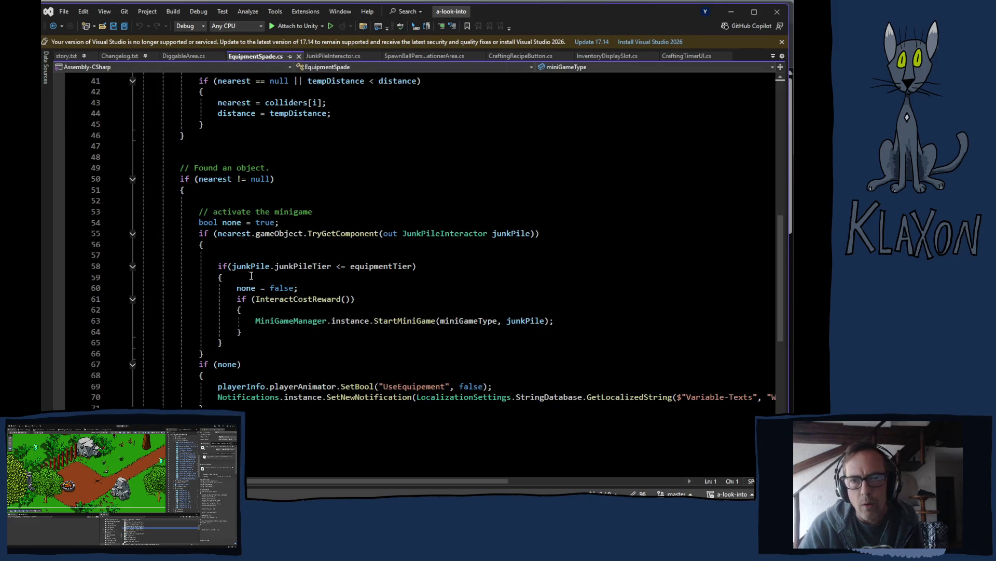
{"action": "left_click_drag", "start_coordinate": [200, 233], "coordinate": [541, 234]}
{"action": "key", "text": "ctrl+c"}
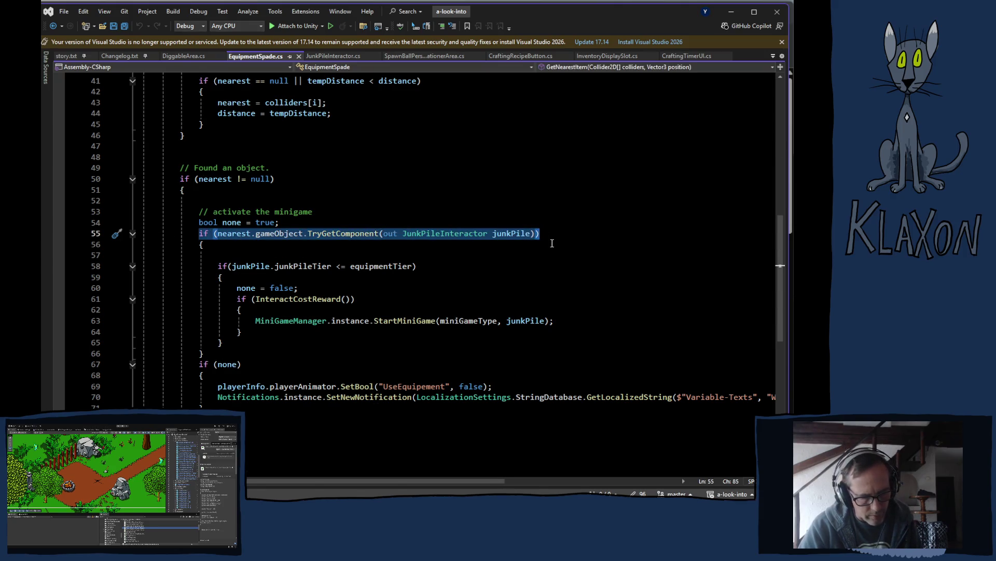
{"action": "left_click", "coordinate": [216, 355]}
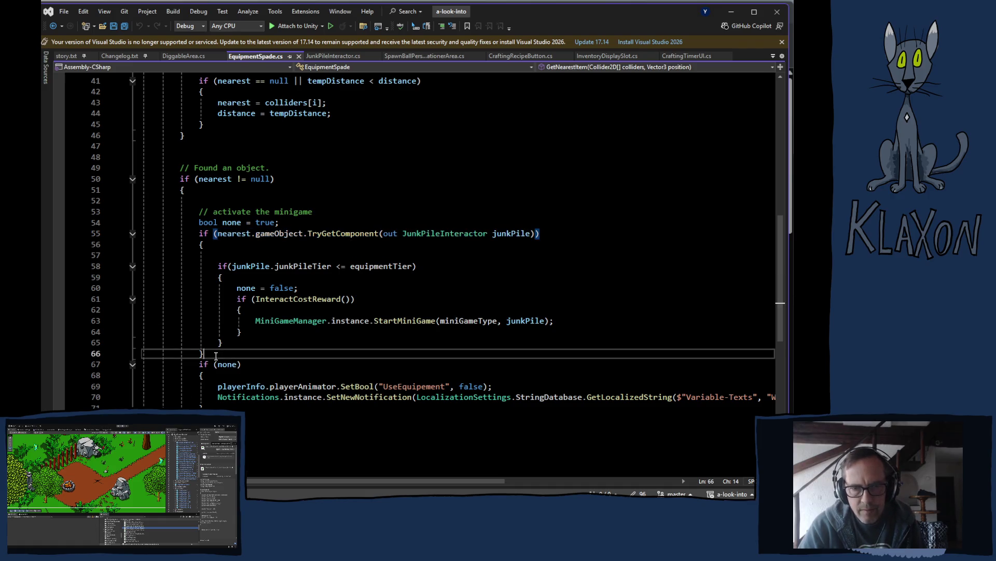
{"action": "key", "text": "Return"}
{"action": "key", "text": "ctrl+v"}
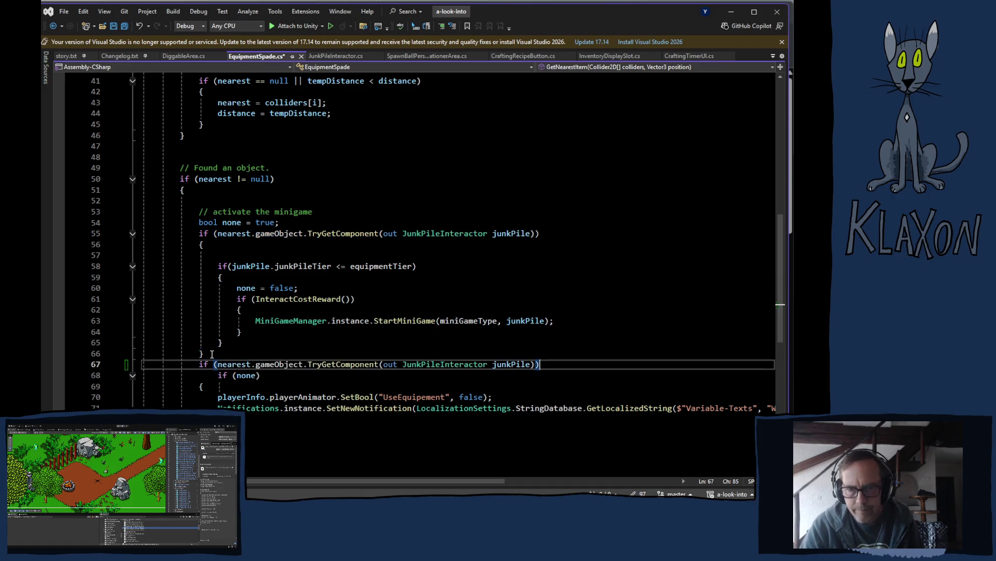
{"action": "double_click", "coordinate": [446, 364]}
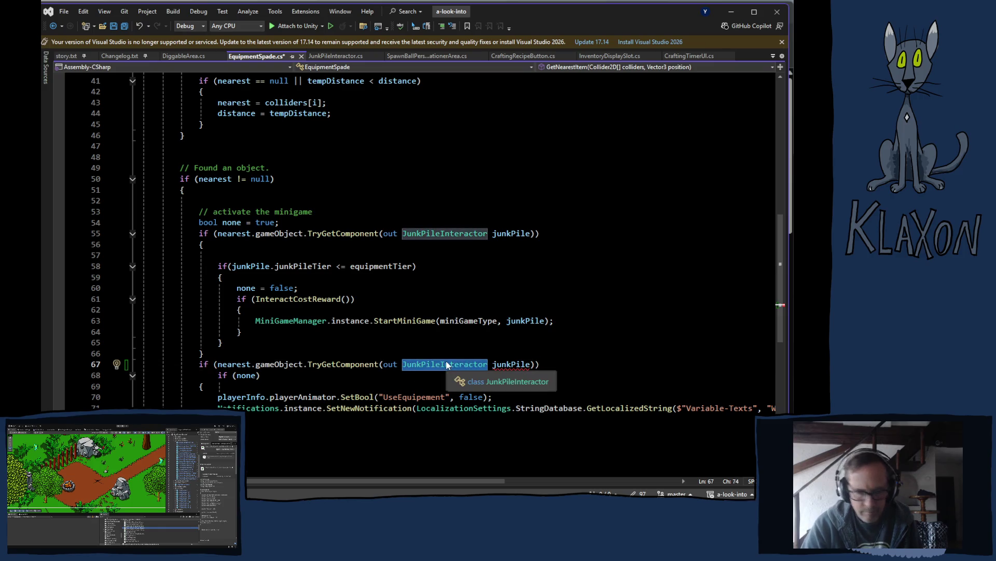
{"action": "type", "text": "Digga"}
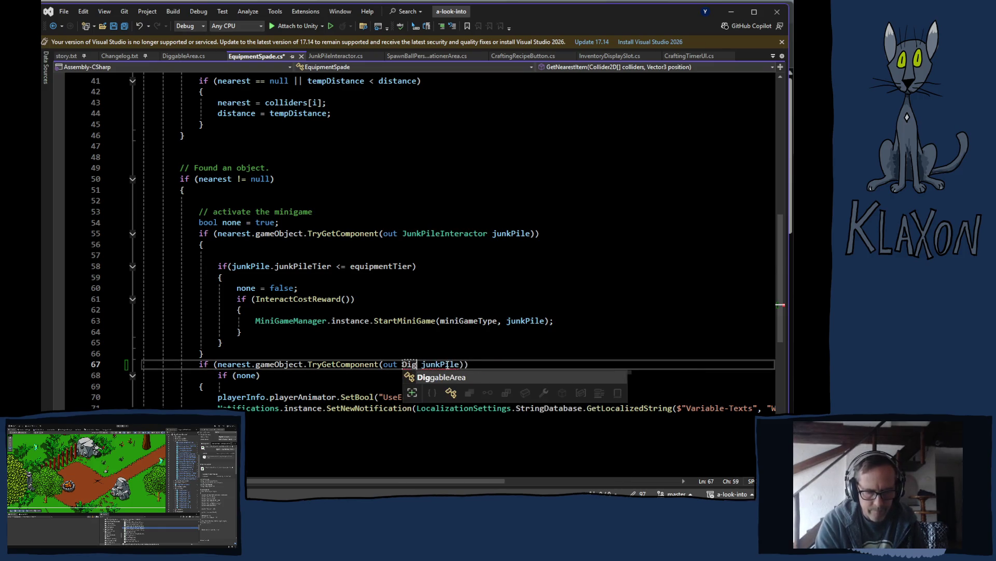
{"action": "key", "text": "Tab"}
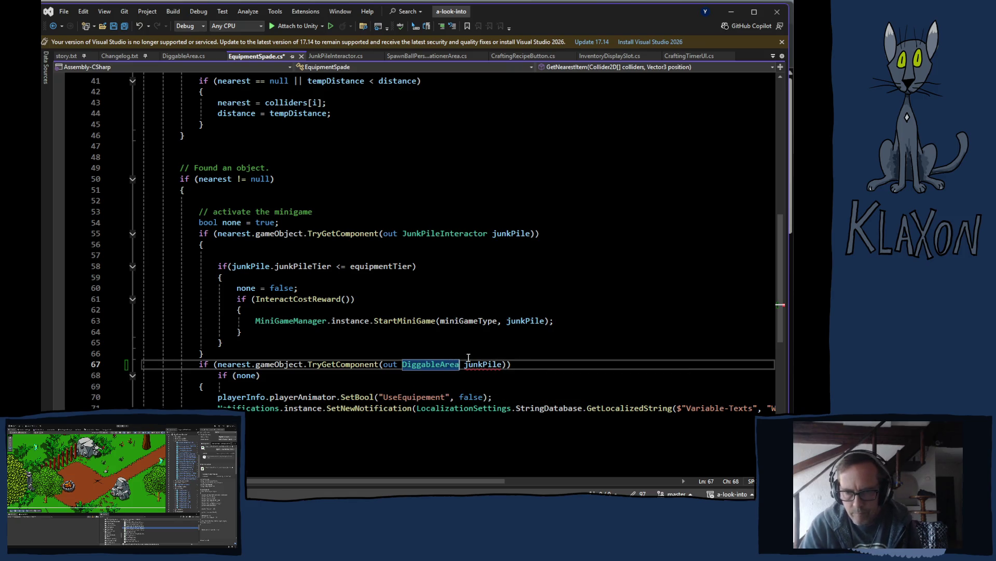
{"action": "double_click", "coordinate": [482, 364]}
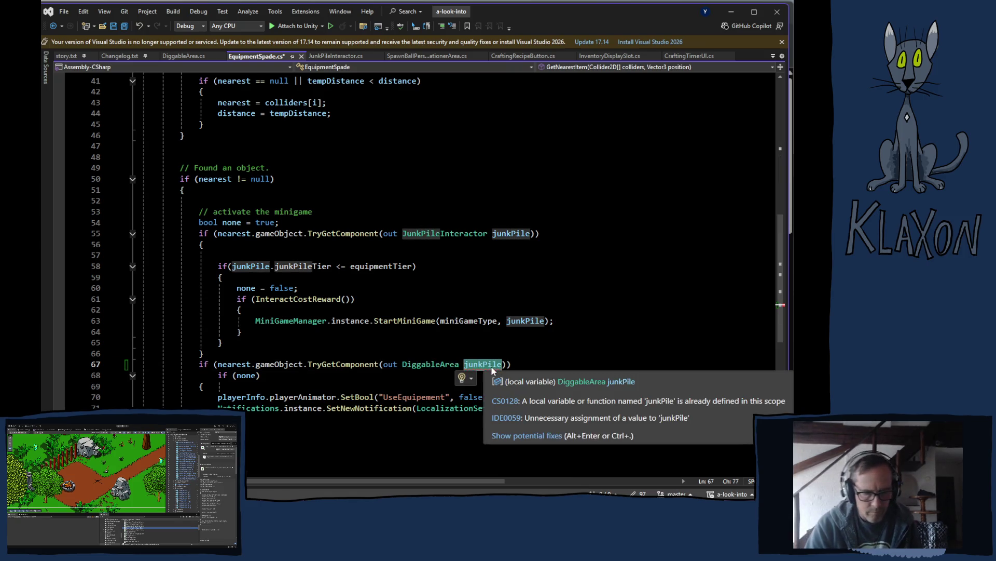
{"action": "type", "text": "digga"}
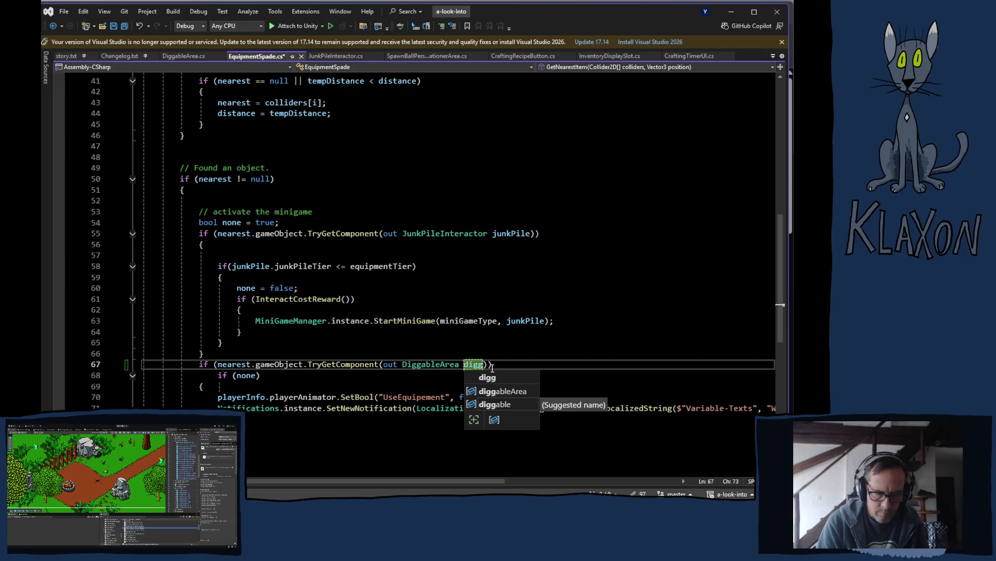
{"action": "type", "text": "bleAr"}
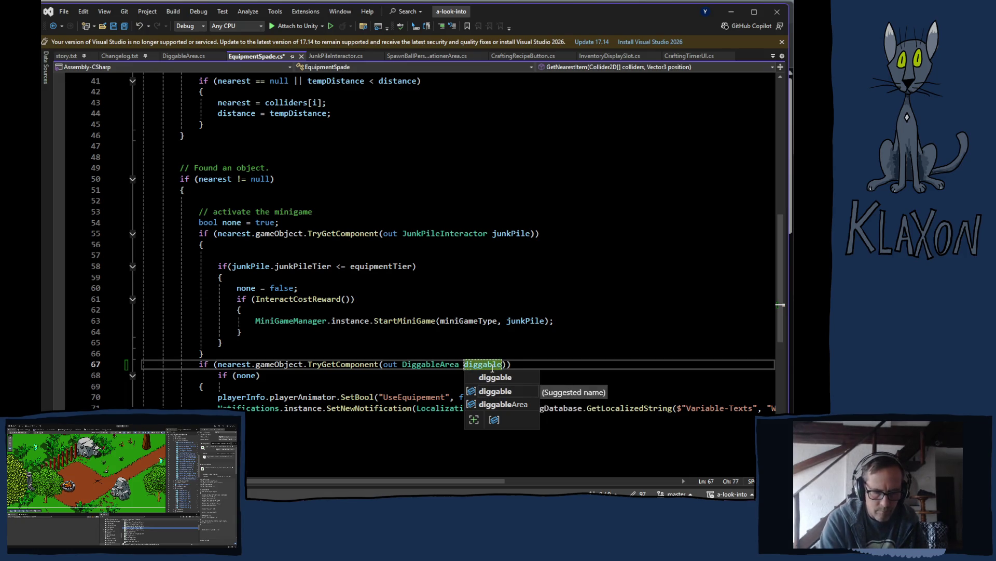
{"action": "type", "text": "ea"}
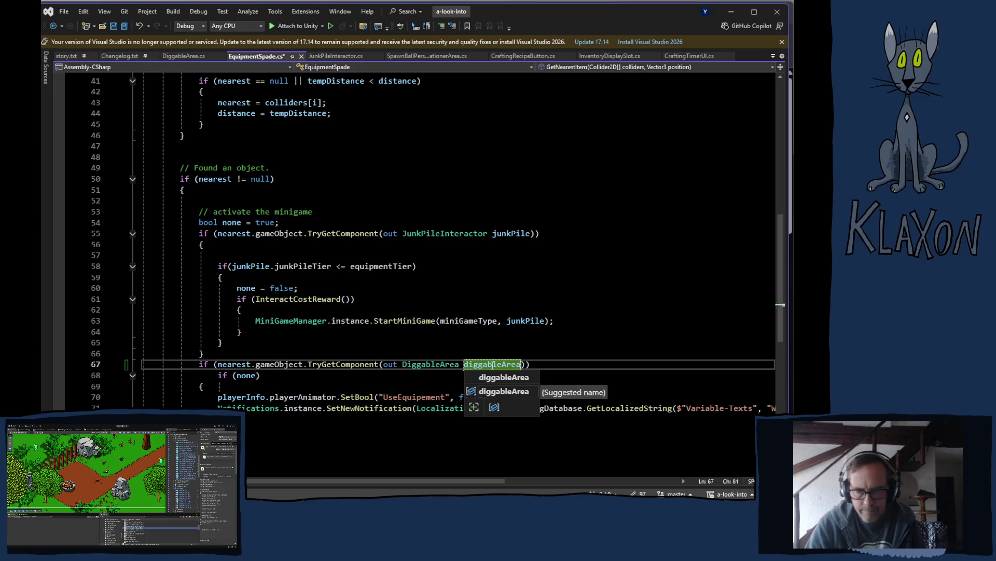
{"action": "key", "text": "Escape"}
Step: Give the DiggableArea check a brace body, and indent StartMiniGame under its condition without braces
{"action": "key", "text": "Up"}
{"action": "key", "text": "Up"}
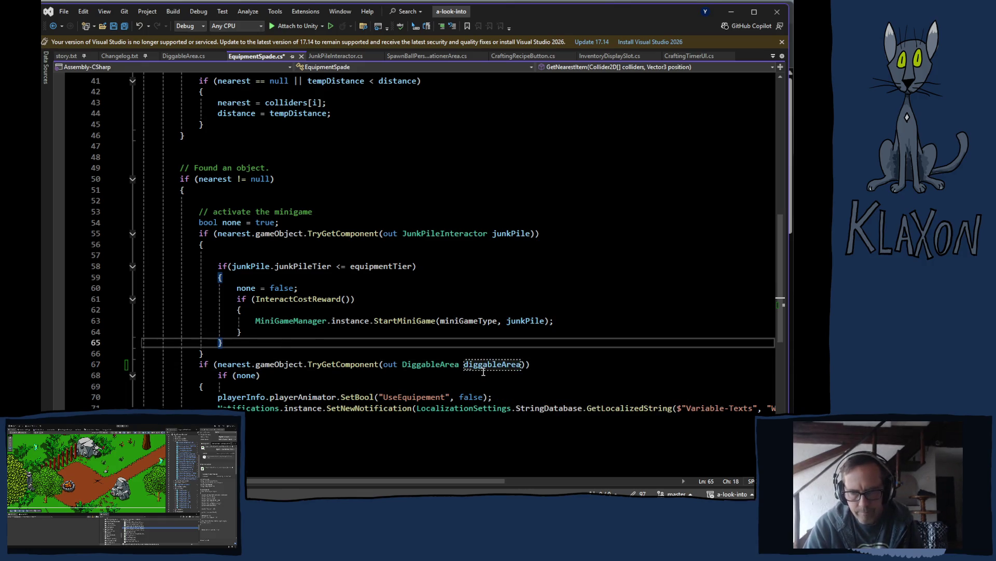
{"action": "left_click", "coordinate": [556, 359]}
{"action": "type", "text": "{ }"}
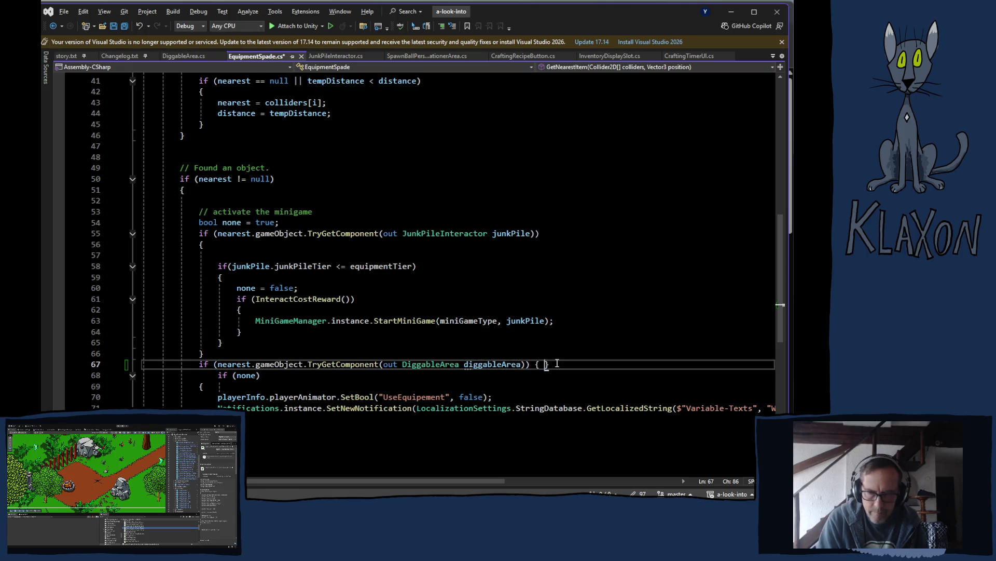
{"action": "key", "text": "Return"}
{"action": "type", "text": "{"}
{"action": "key", "text": "Return"}
{"action": "key", "text": "Down"}
{"action": "key", "text": "Down"}
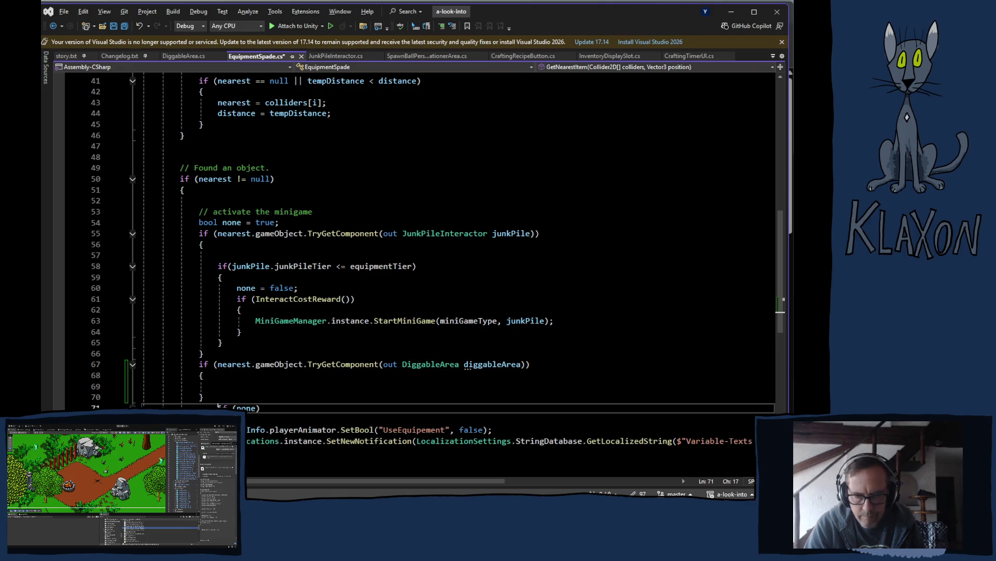
{"action": "key", "text": "BackSpace"}
{"action": "key", "text": "BackSpace"}
{"action": "key", "text": "BackSpace"}
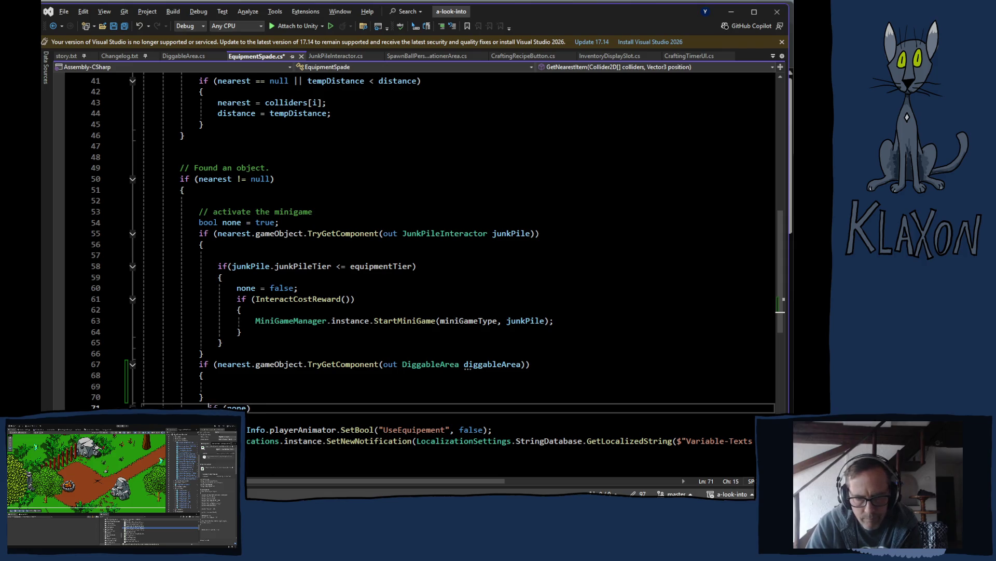
{"action": "key", "text": "BackSpace"}
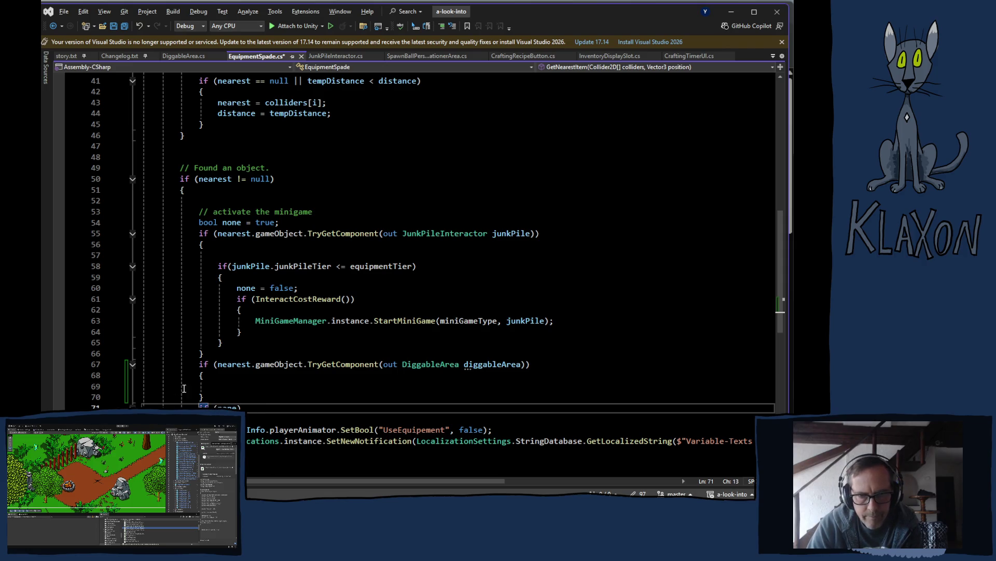
{"action": "left_click", "coordinate": [253, 332]}
{"action": "key", "text": "BackSpace"}
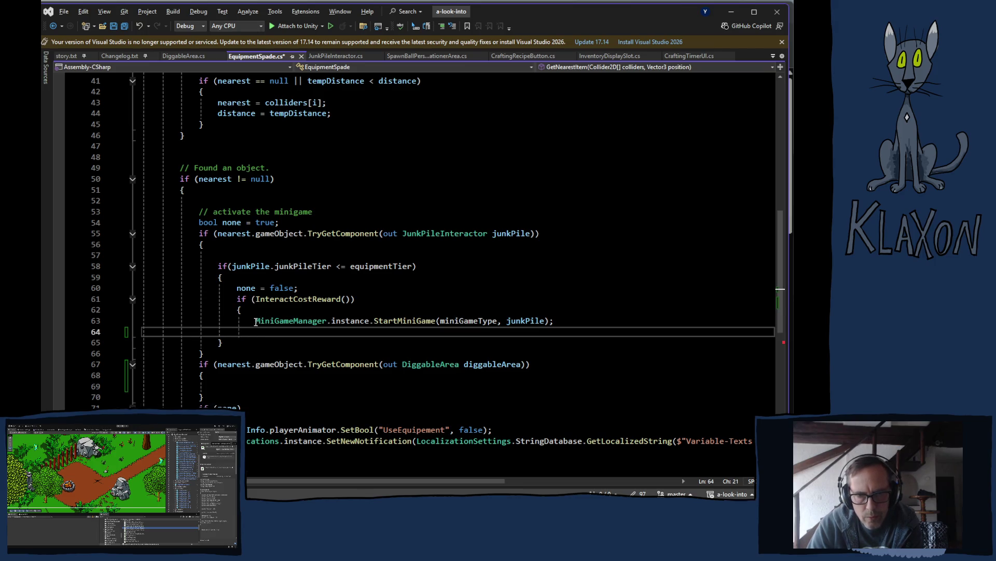
{"action": "left_click", "coordinate": [256, 320]}
{"action": "key", "text": "BackSpace"}
{"action": "key", "text": "BackSpace"}
{"action": "key", "text": "BackSpace"}
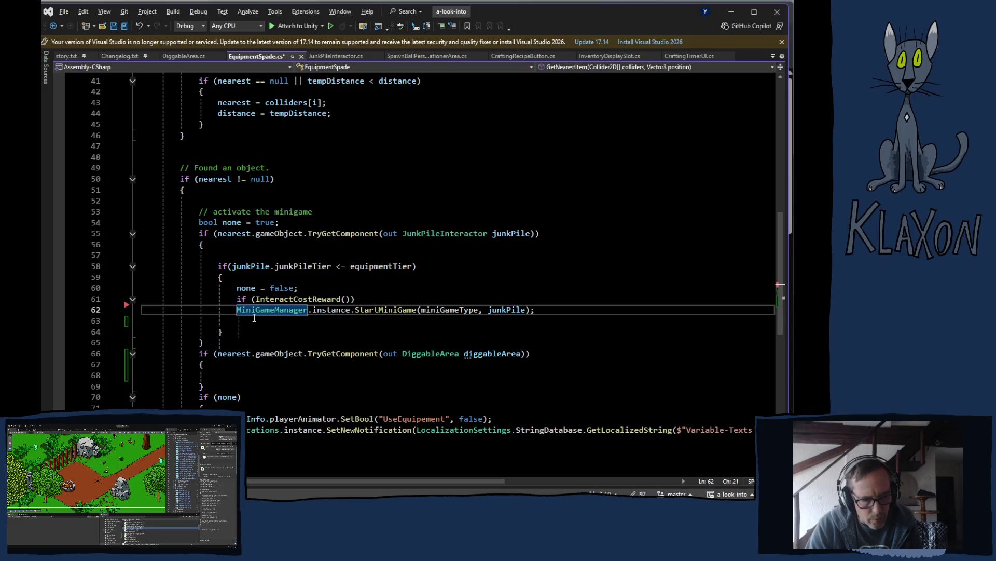
{"action": "key", "text": "Tab"}
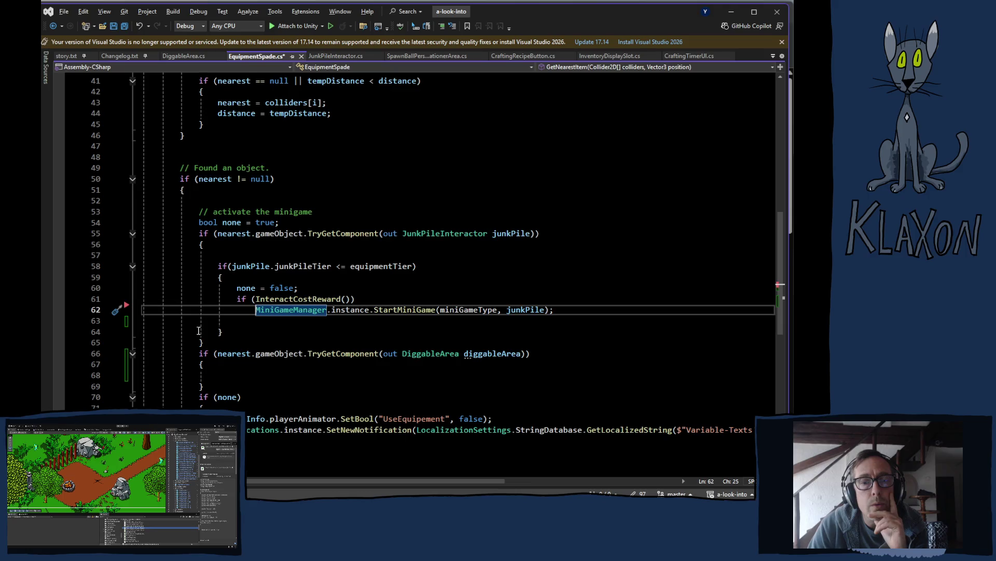
Step: Delete the blank lines above the tier check and after the StartMiniGame call
{"action": "scroll", "coordinate": [199, 331], "scroll_direction": "up", "scroll_amount": 1}
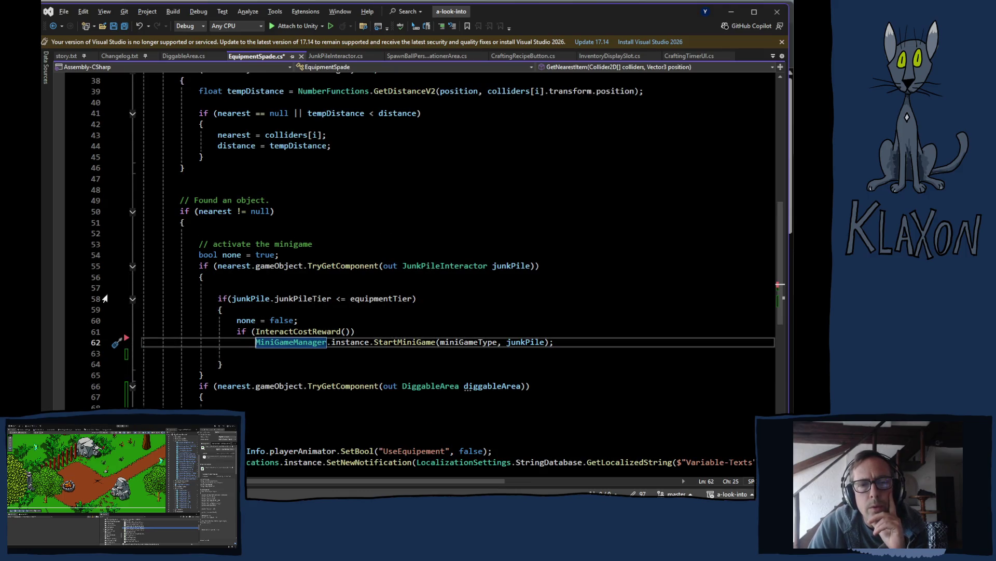
{"action": "left_click", "coordinate": [102, 291]}
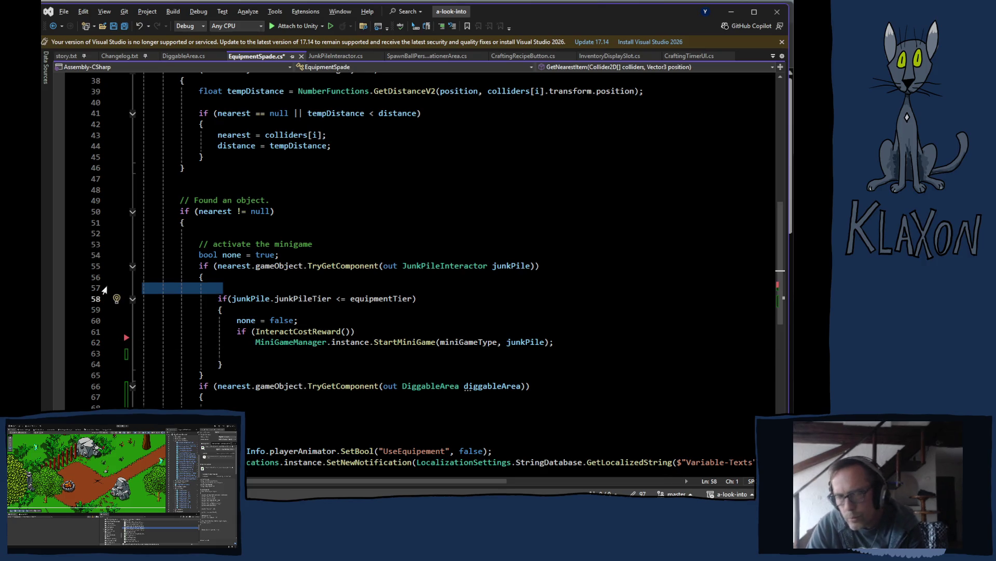
{"action": "key", "text": "BackSpace"}
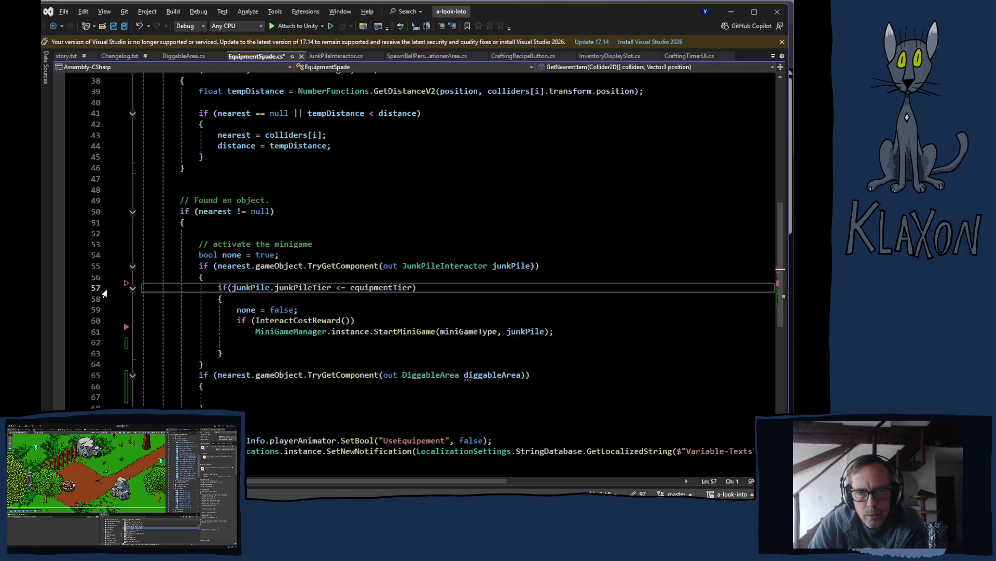
{"action": "left_click", "coordinate": [103, 337]}
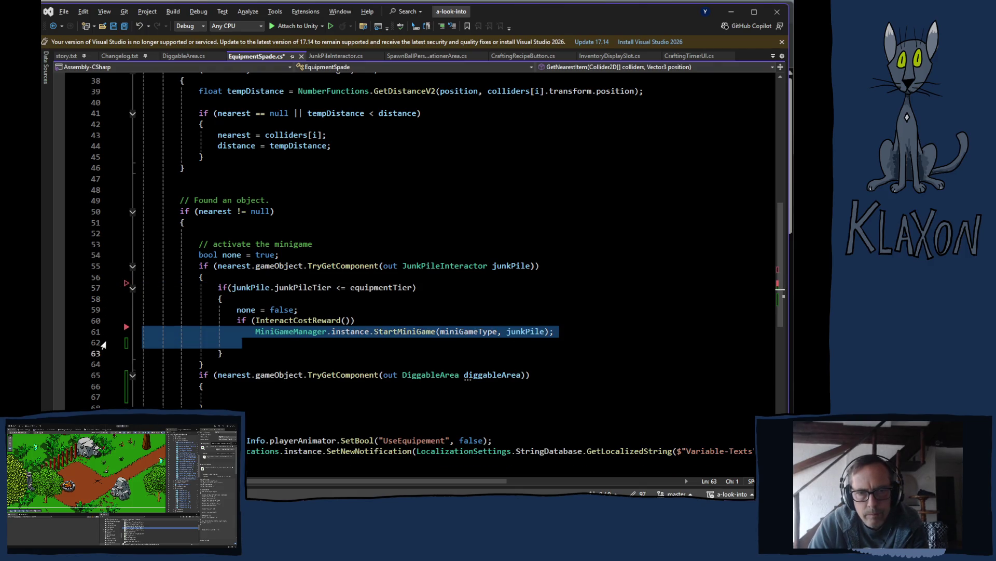
{"action": "left_click", "coordinate": [104, 344]}
{"action": "key", "text": "BackSpace"}
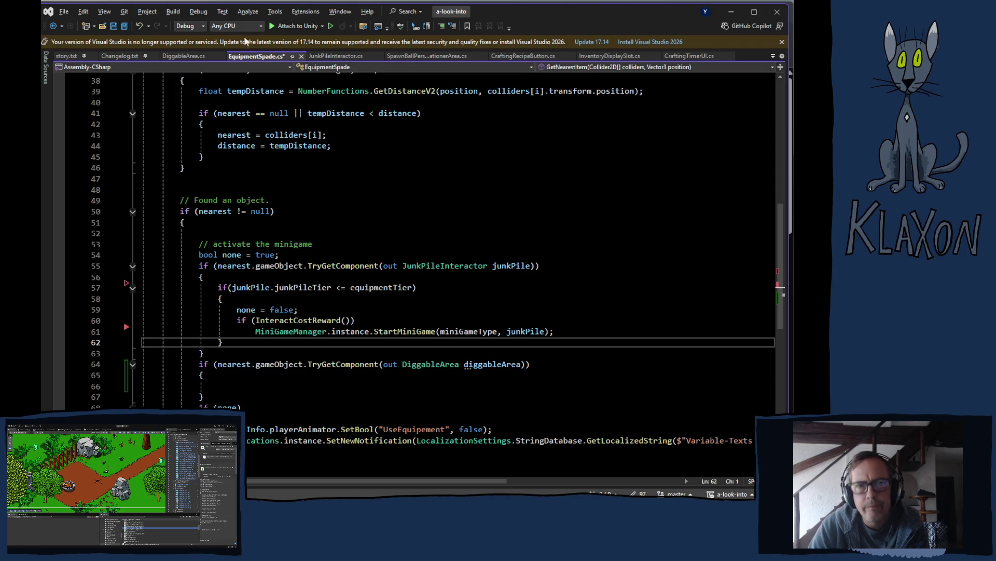
Step: Type 'diggableArea.' on the empty line inside EquipmentSpade's DiggableArea branch
{"action": "left_click", "coordinate": [190, 57]}
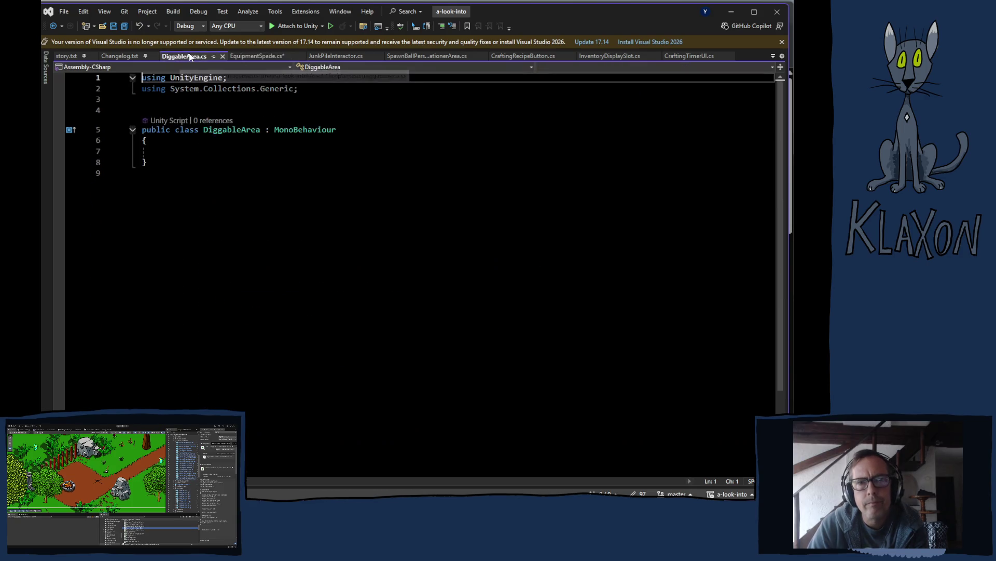
{"action": "left_click", "coordinate": [247, 57]}
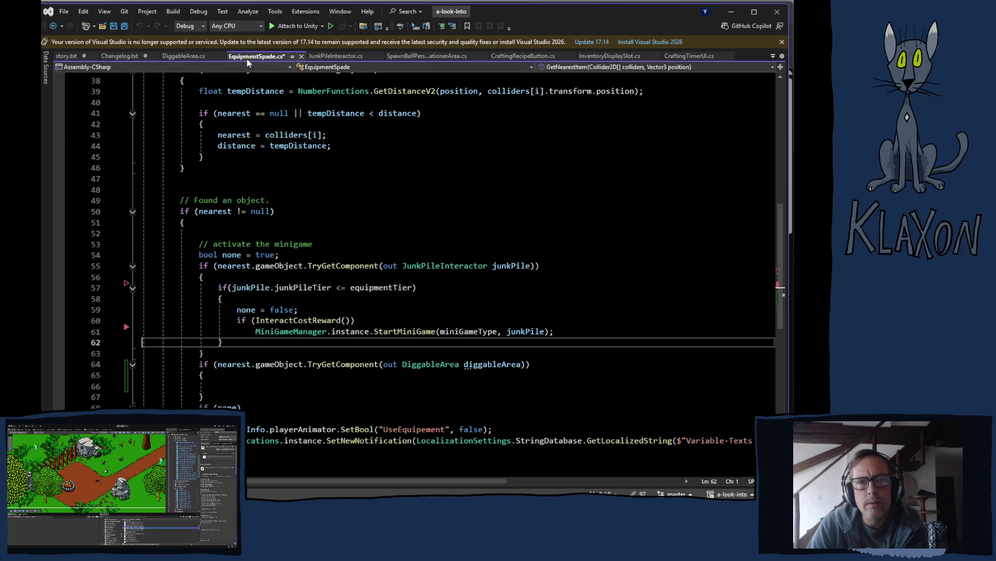
{"action": "left_click", "coordinate": [232, 379]}
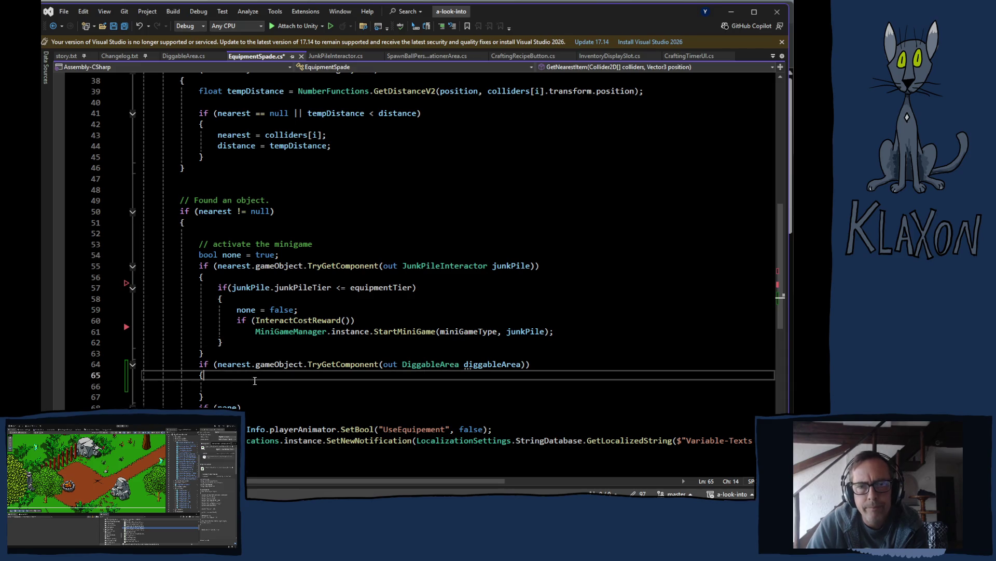
{"action": "left_click", "coordinate": [249, 385]}
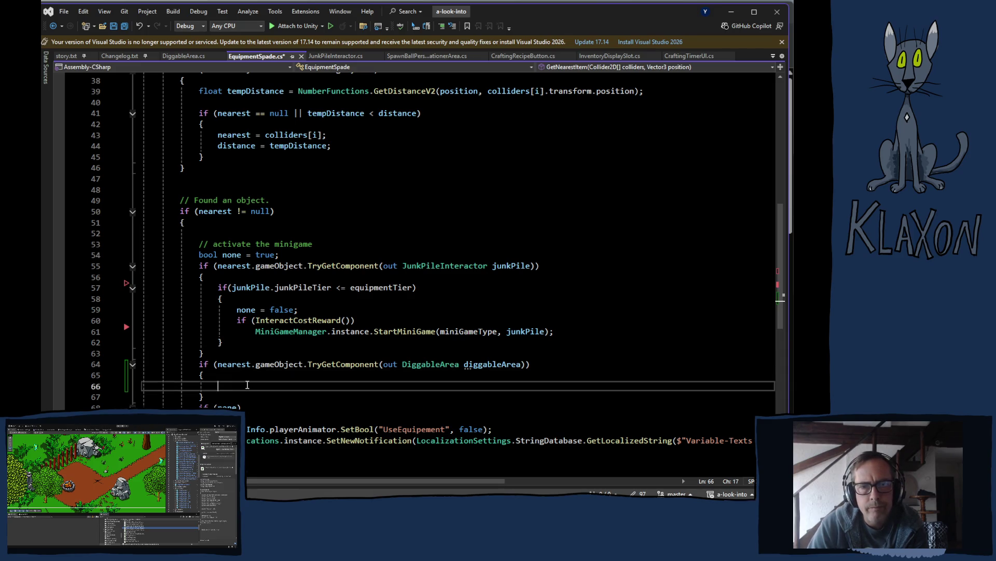
{"action": "type", "text": "D"}
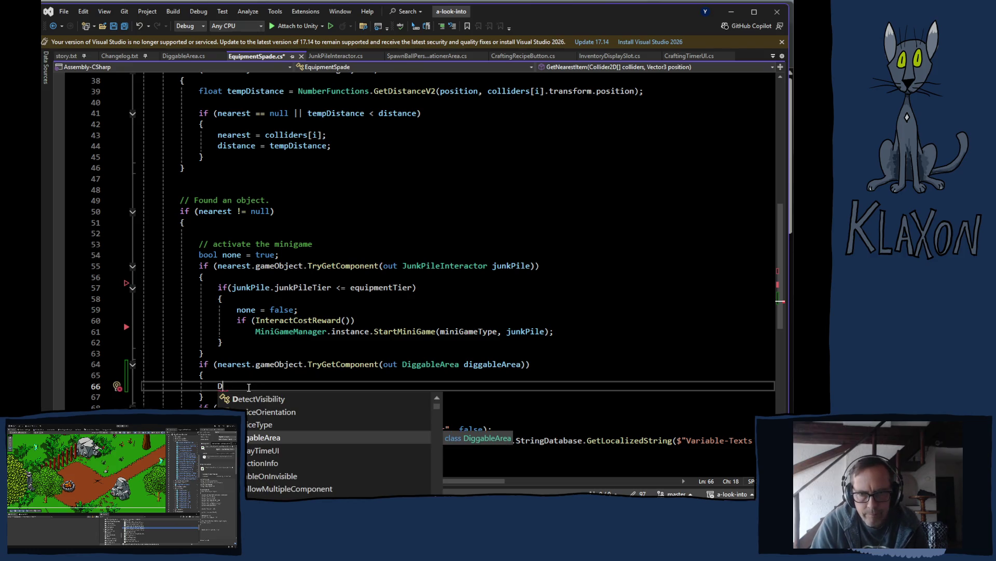
{"action": "key", "text": "BackSpace"}
{"action": "type", "text": "digga"}
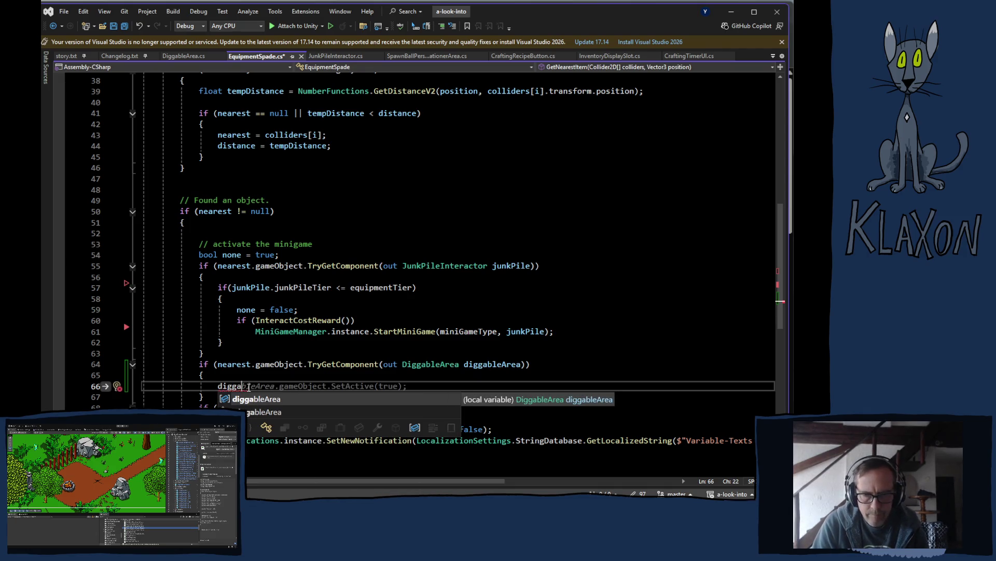
{"action": "key", "text": "Tab"}
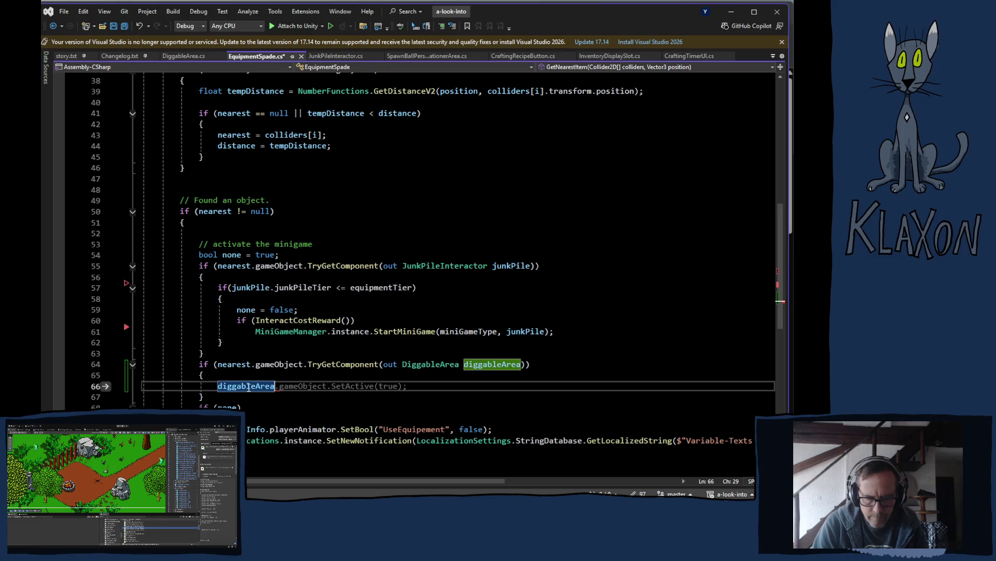
{"action": "type", "text": "."}
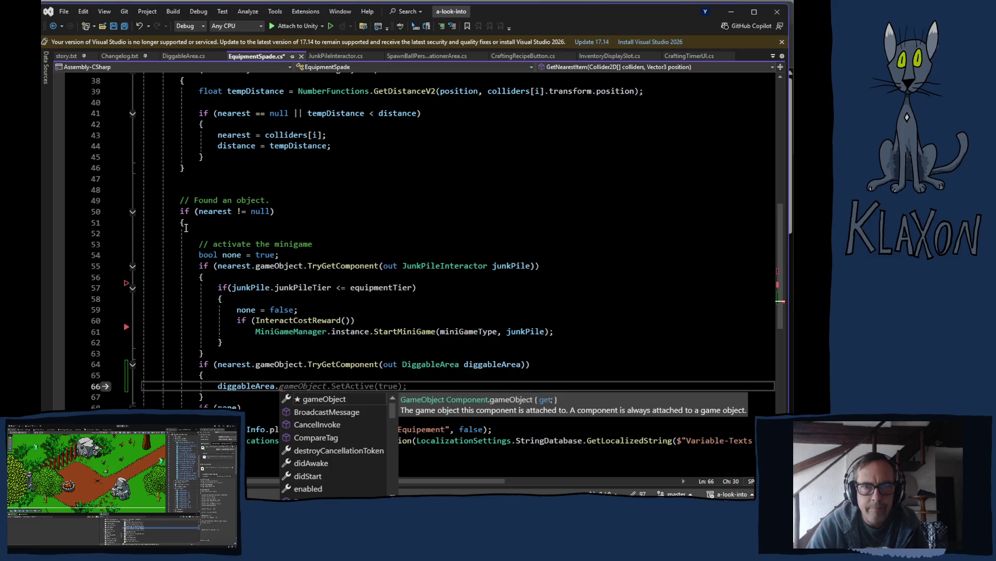
Step: Add blank lines inside the empty DiggableArea class body, then view JunkPileInteractor.cs
{"action": "left_click", "coordinate": [181, 56]}
{"action": "left_click", "coordinate": [183, 151]}
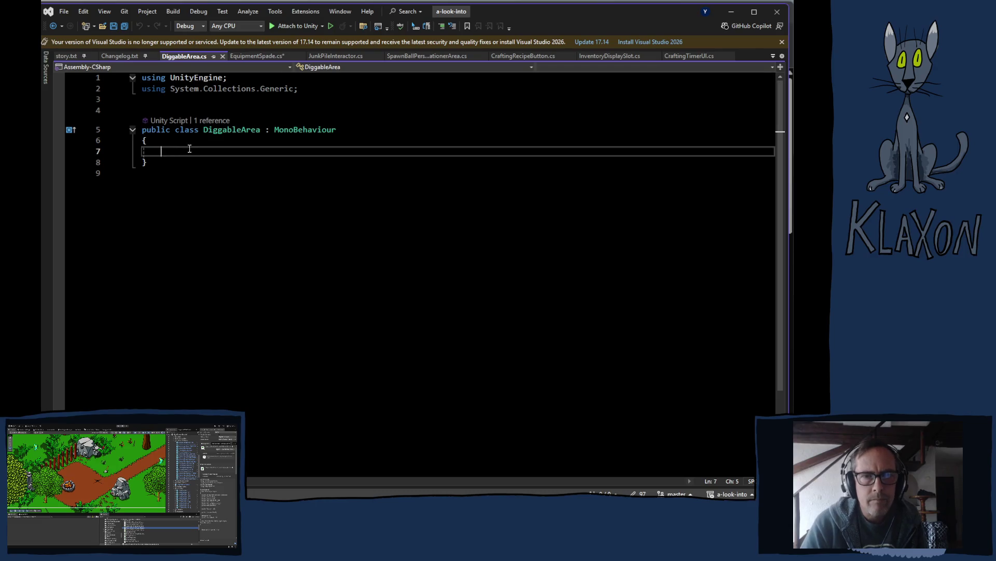
{"action": "key", "text": "Return"}
{"action": "key", "text": "Return"}
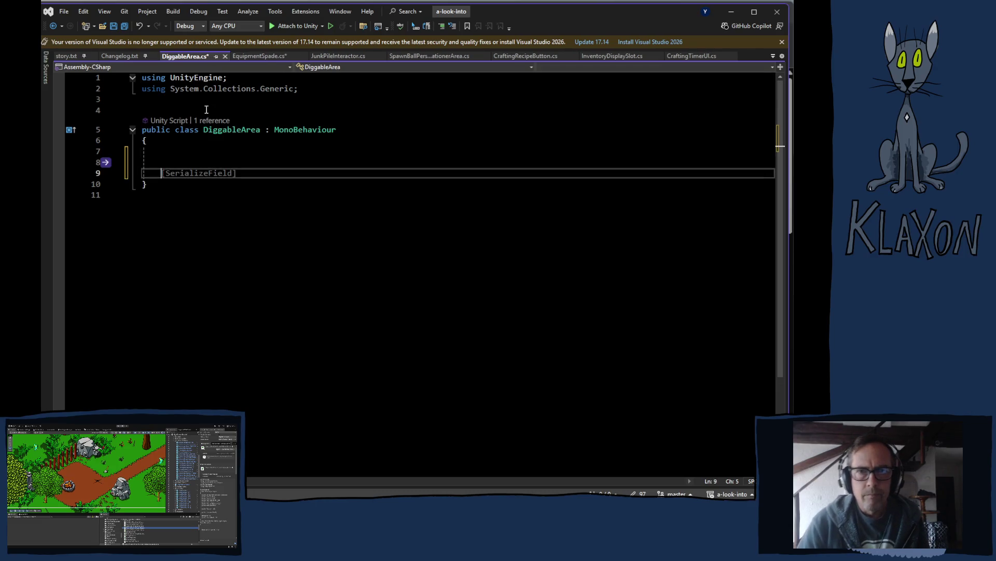
{"action": "left_click", "coordinate": [339, 56]}
{"action": "scroll", "coordinate": [311, 296], "scroll_direction": "down", "scroll_amount": 7}
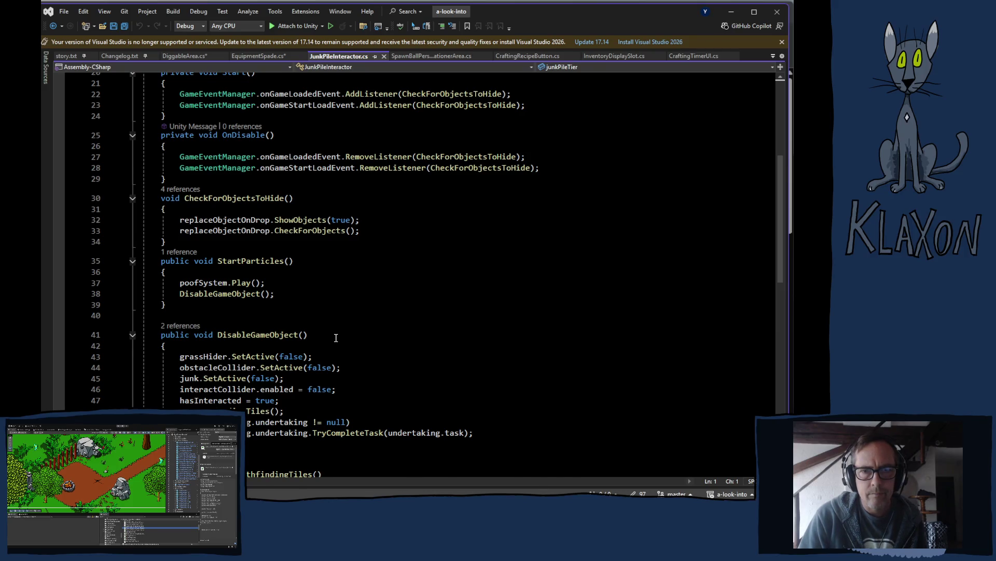
Step: Scroll through JunkPileInteractor.cs, then return to the 'diggableArea.' line in EquipmentSpade.cs
{"action": "scroll", "coordinate": [335, 338], "scroll_direction": "down", "scroll_amount": 2}
{"action": "scroll", "coordinate": [336, 338], "scroll_direction": "down", "scroll_amount": 3}
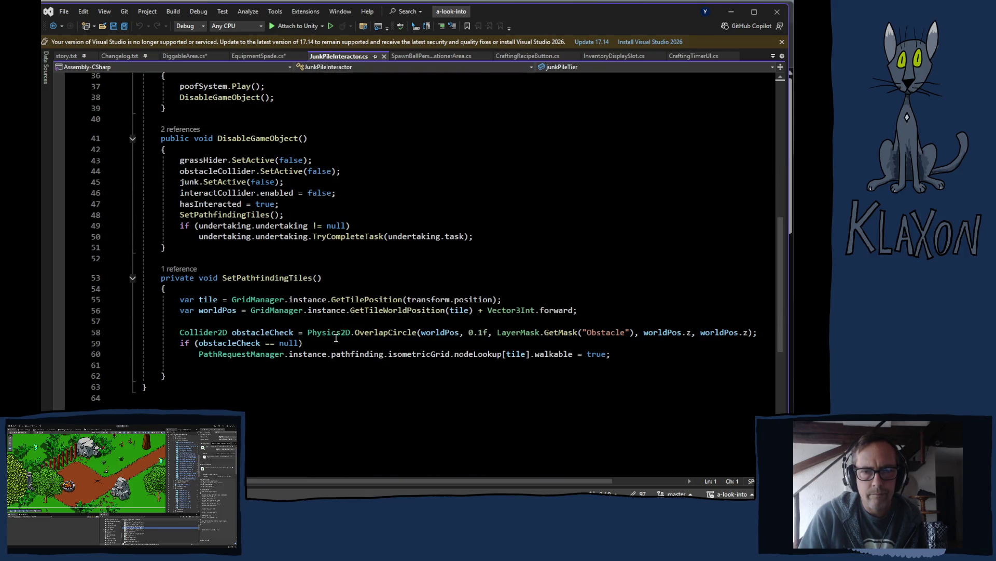
{"action": "scroll", "coordinate": [330, 335], "scroll_direction": "up", "scroll_amount": 5}
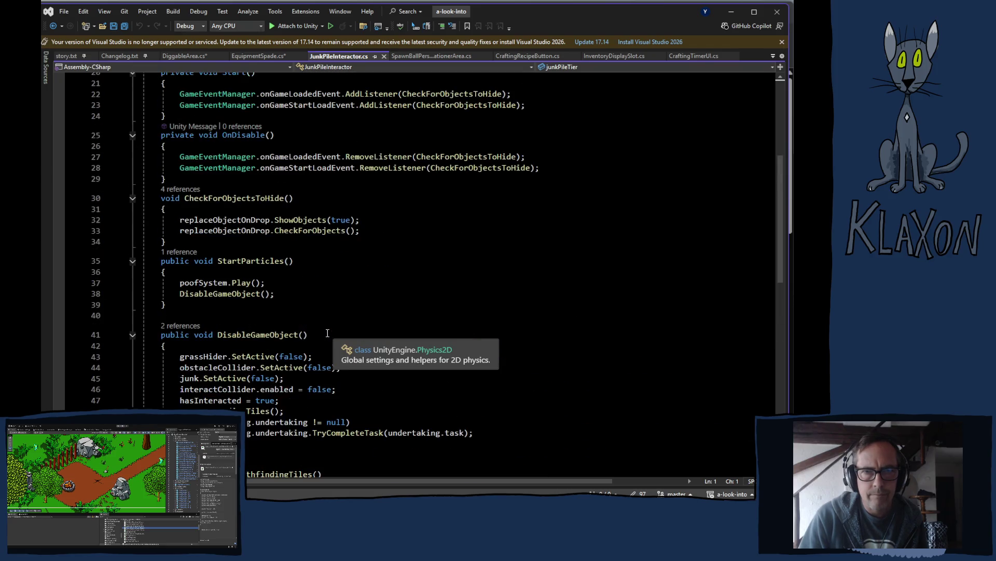
{"action": "scroll", "coordinate": [324, 335], "scroll_direction": "up", "scroll_amount": 3}
{"action": "scroll", "coordinate": [323, 335], "scroll_direction": "up", "scroll_amount": 3}
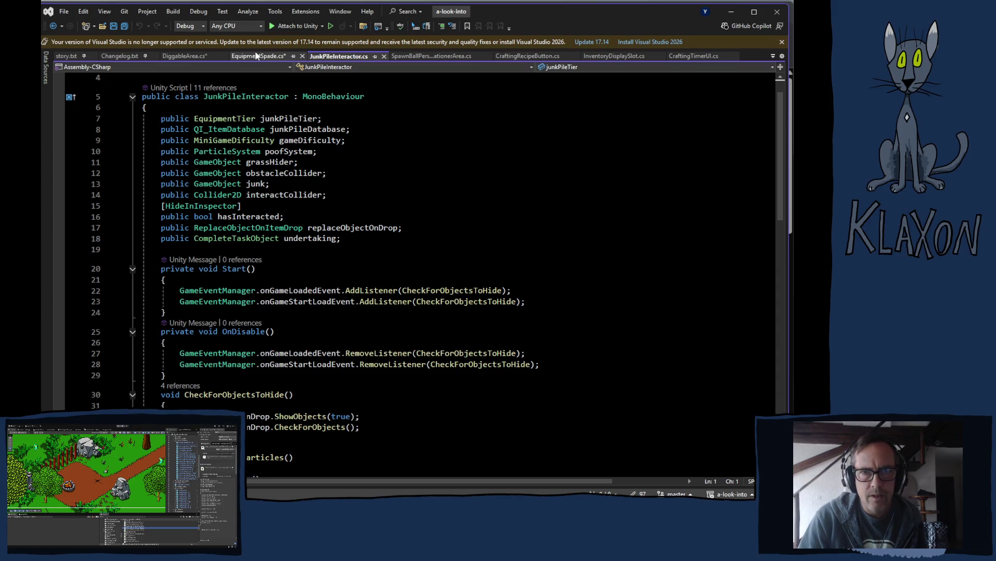
{"action": "left_click", "coordinate": [189, 56]}
{"action": "left_click", "coordinate": [247, 56]}
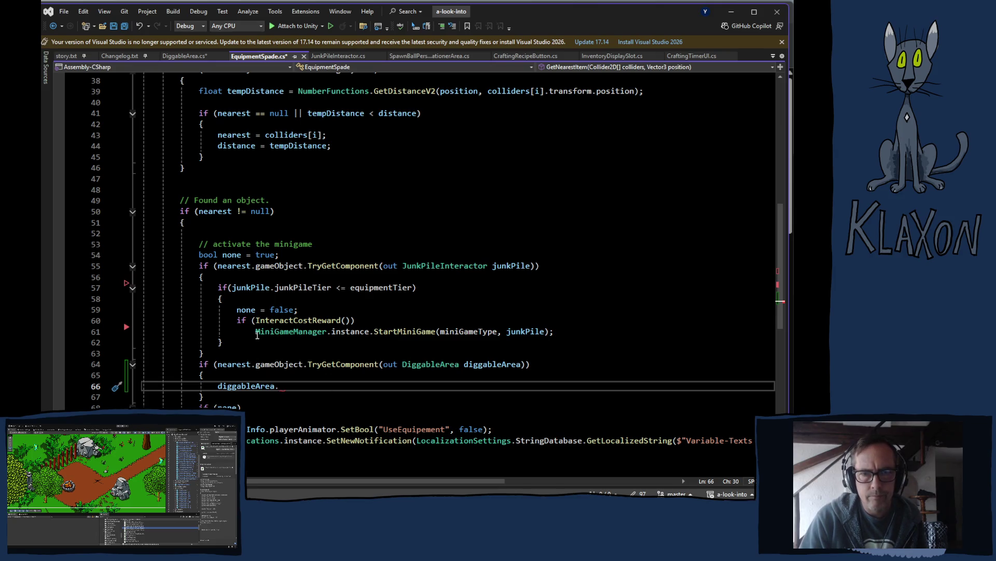
{"action": "mouse_move", "coordinate": [265, 321]}
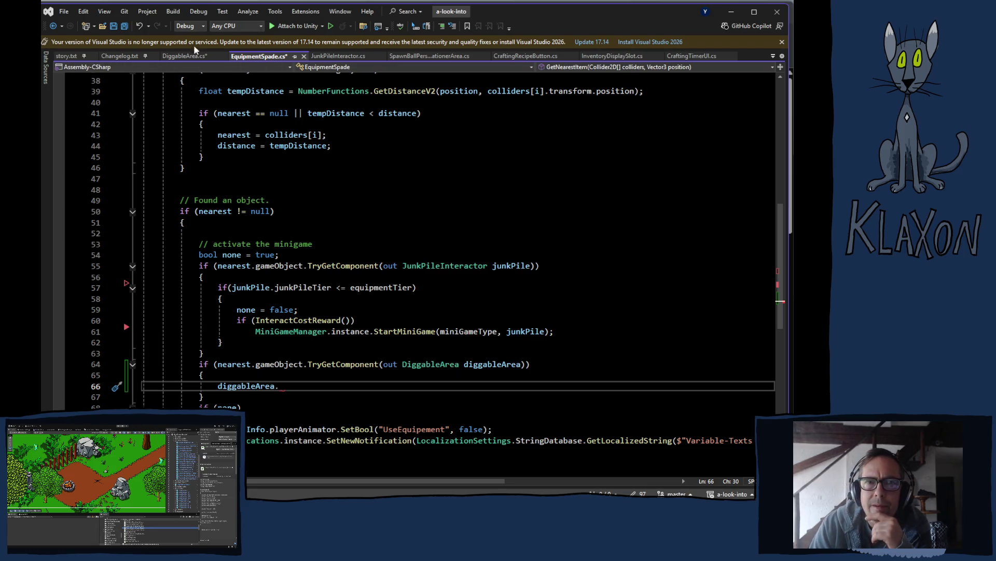
{"action": "left_click", "coordinate": [184, 55]}
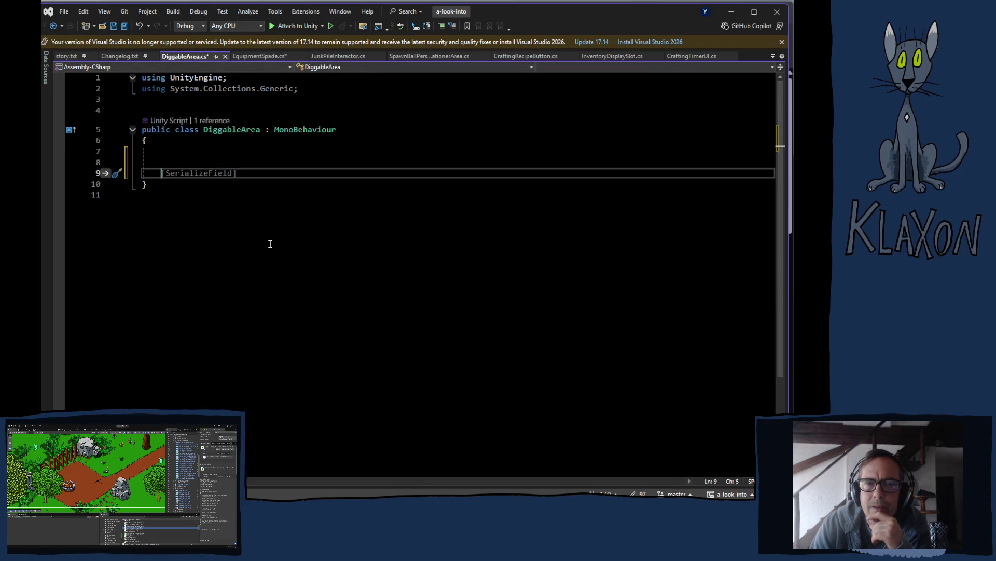
{"action": "left_click", "coordinate": [338, 55]}
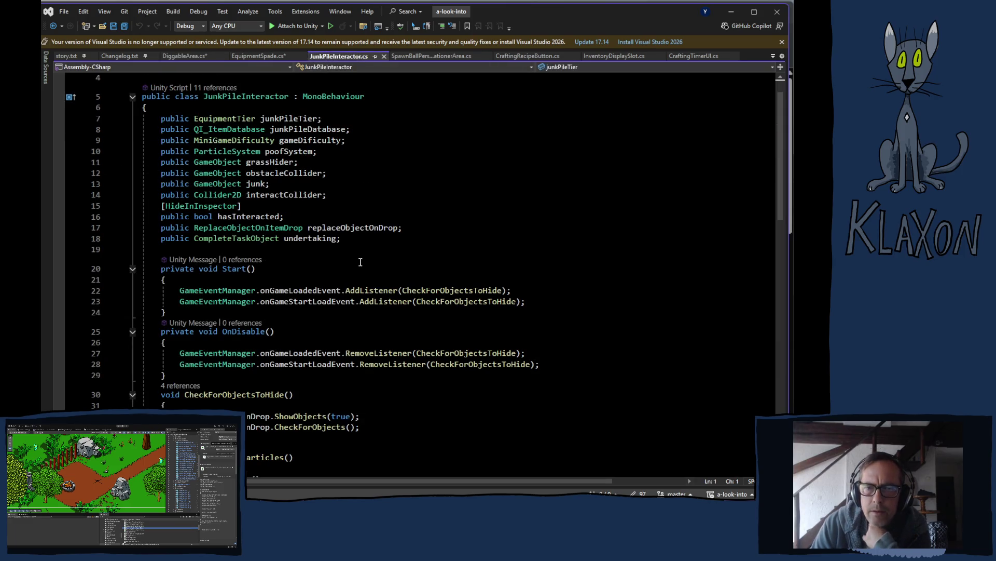
{"action": "scroll", "coordinate": [401, 286], "scroll_direction": "down", "scroll_amount": 2}
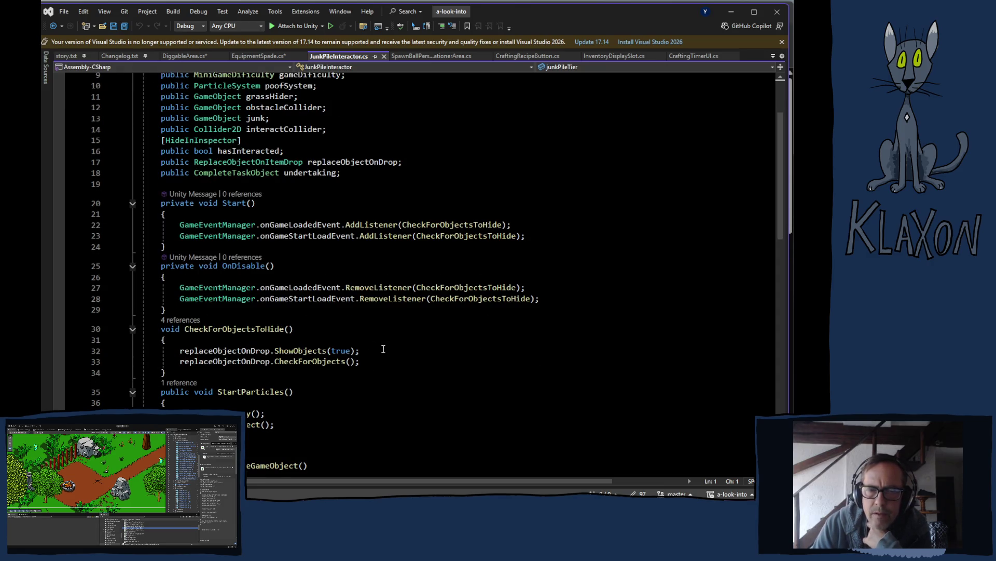
{"action": "scroll", "coordinate": [383, 349], "scroll_direction": "down", "scroll_amount": 2}
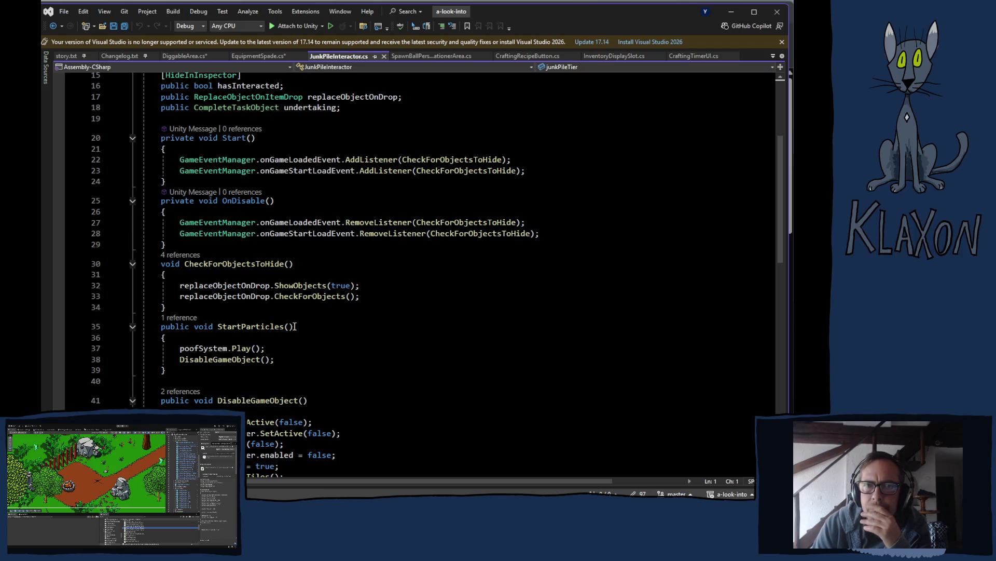
{"action": "left_click", "coordinate": [252, 56]}
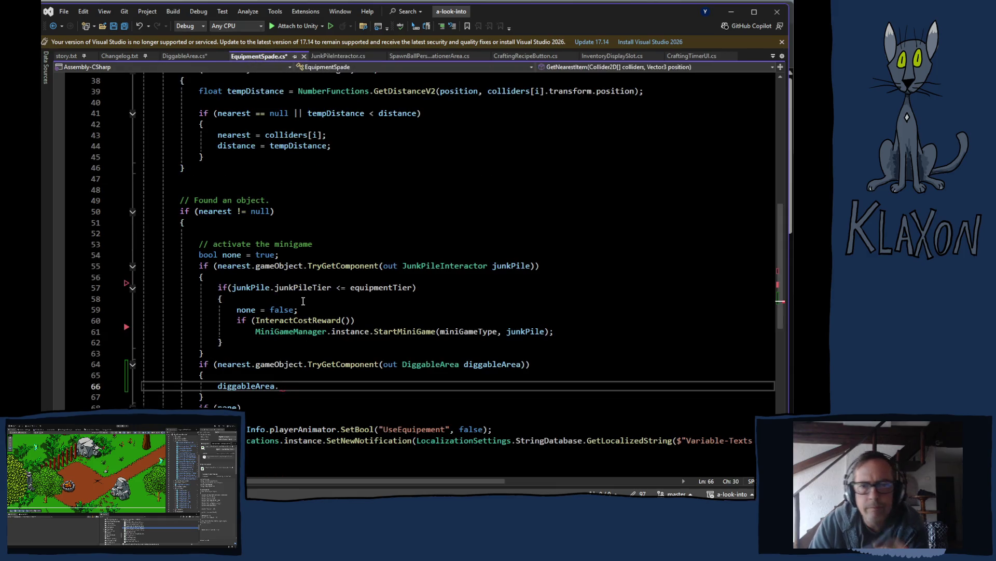
Step: Follow StartMiniGame via F12 to ExecuteMiniGame, then to SetupMiniGame in IMinigame.cs
{"action": "double_click", "coordinate": [400, 333]}
{"action": "key", "text": "F12"}
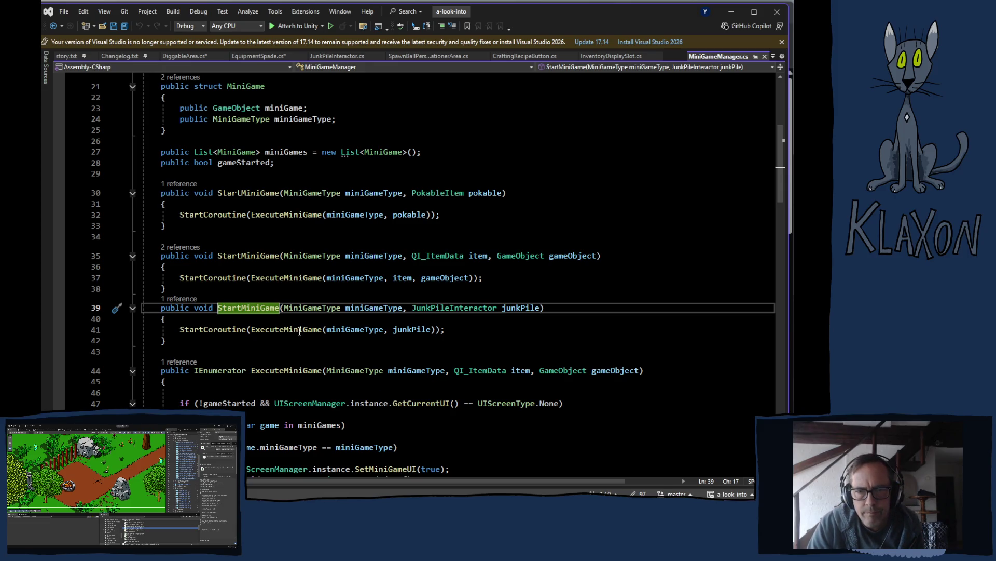
{"action": "scroll", "coordinate": [395, 332], "scroll_direction": "down", "scroll_amount": 2}
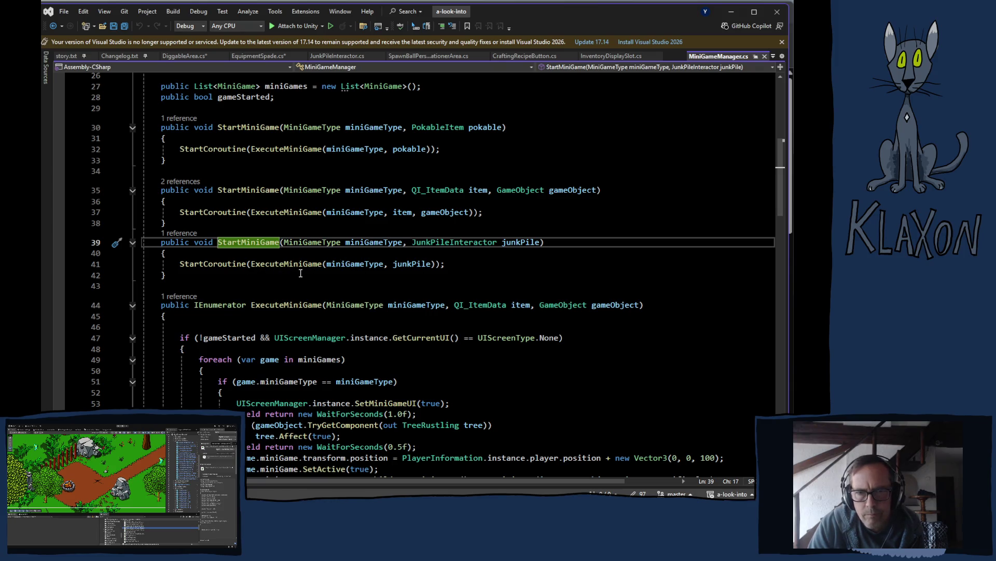
{"action": "left_click", "coordinate": [259, 265], "text": "ctrl"}
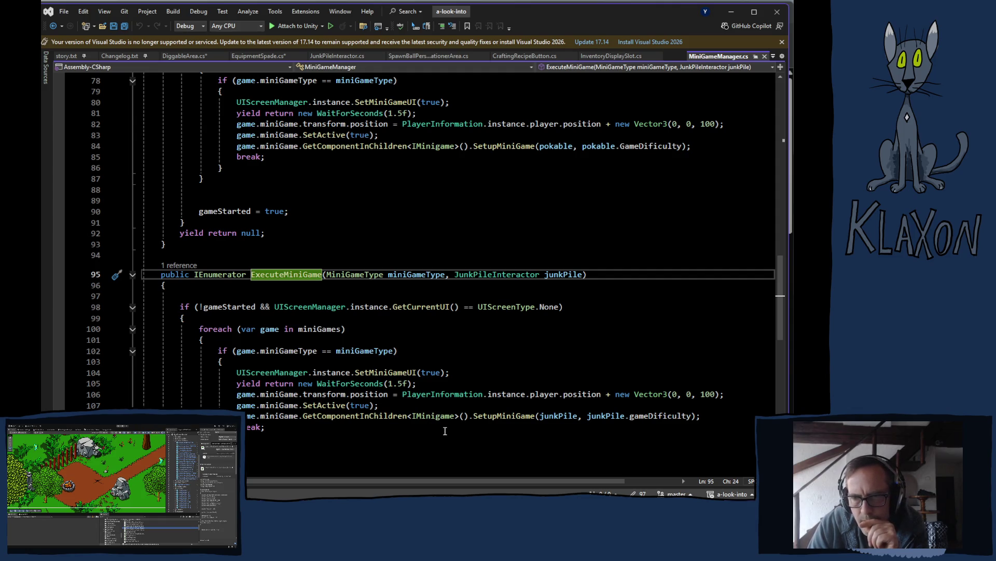
{"action": "mouse_move", "coordinate": [554, 417]}
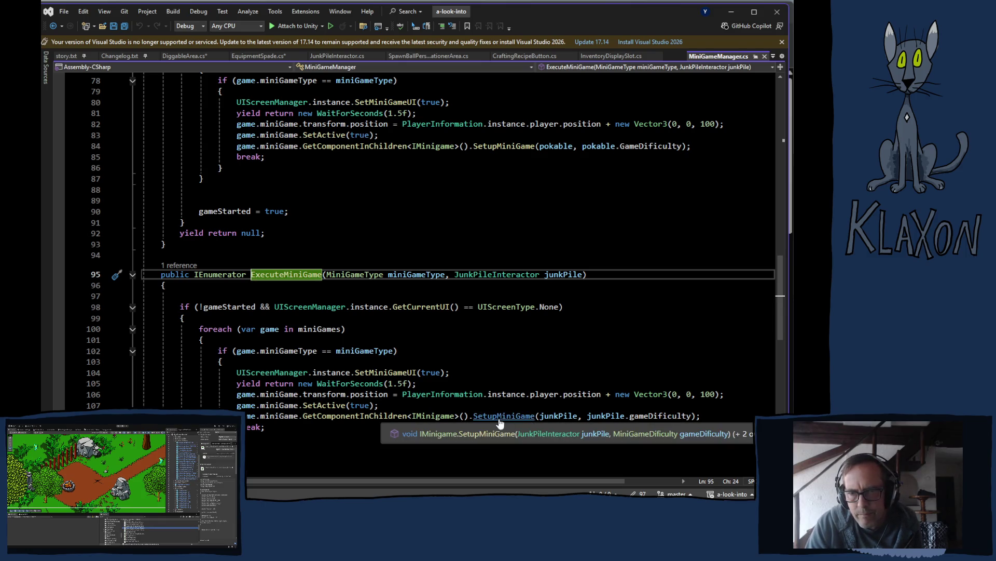
{"action": "left_click", "coordinate": [499, 416], "text": "ctrl"}
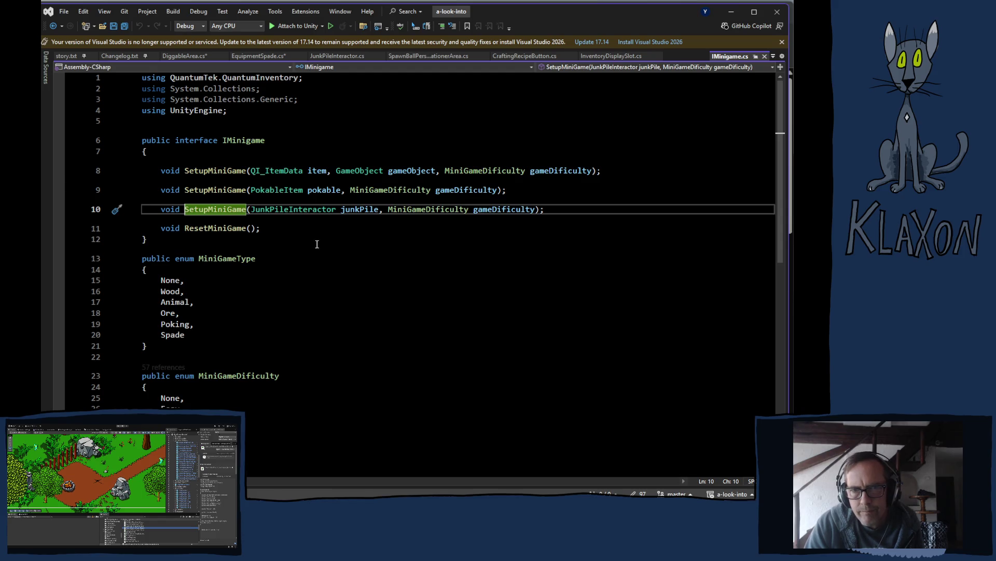
Step: Browse the '6 references' CodeLens list for the junk pile SetupMiniGame overload
{"action": "mouse_move", "coordinate": [203, 211]}
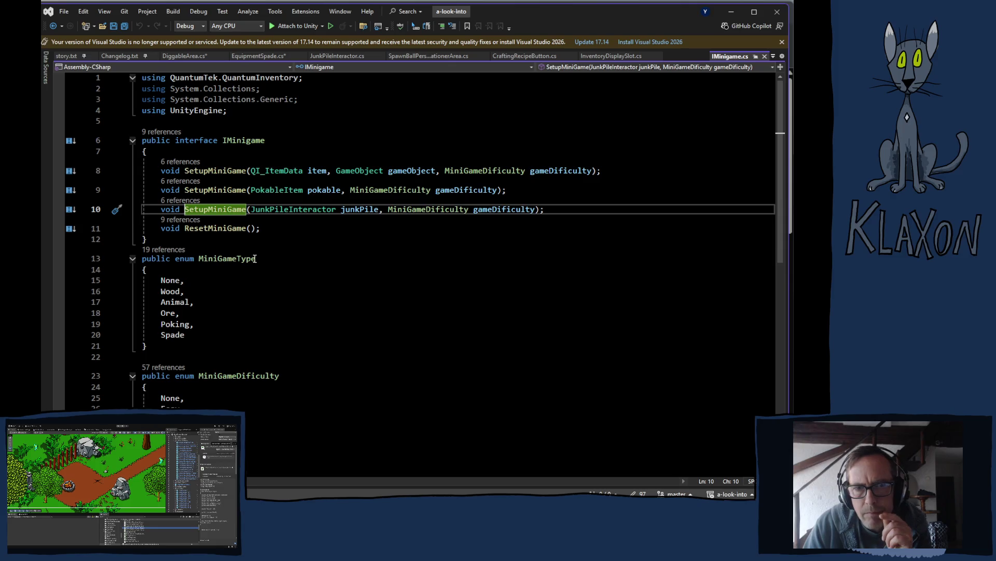
{"action": "left_click", "coordinate": [194, 201]}
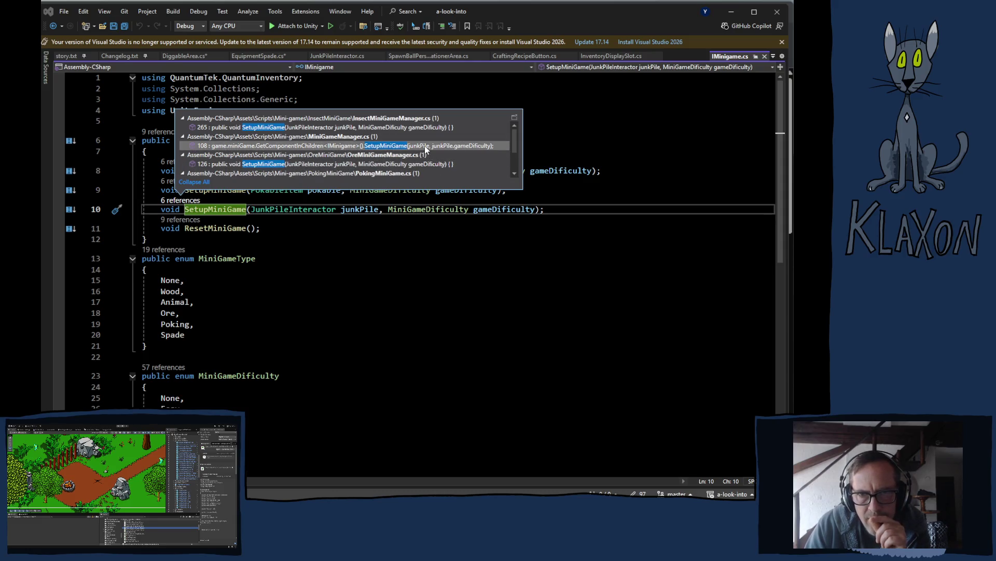
{"action": "scroll", "coordinate": [425, 142], "scroll_direction": "down", "scroll_amount": 1}
{"action": "scroll", "coordinate": [446, 156], "scroll_direction": "down", "scroll_amount": 1}
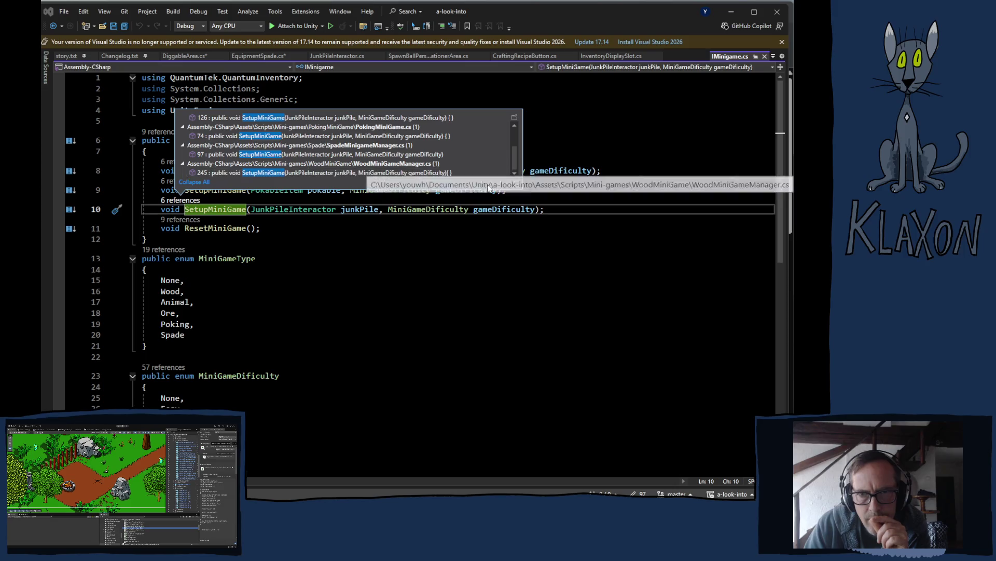
{"action": "scroll", "coordinate": [450, 159], "scroll_direction": "up", "scroll_amount": 1}
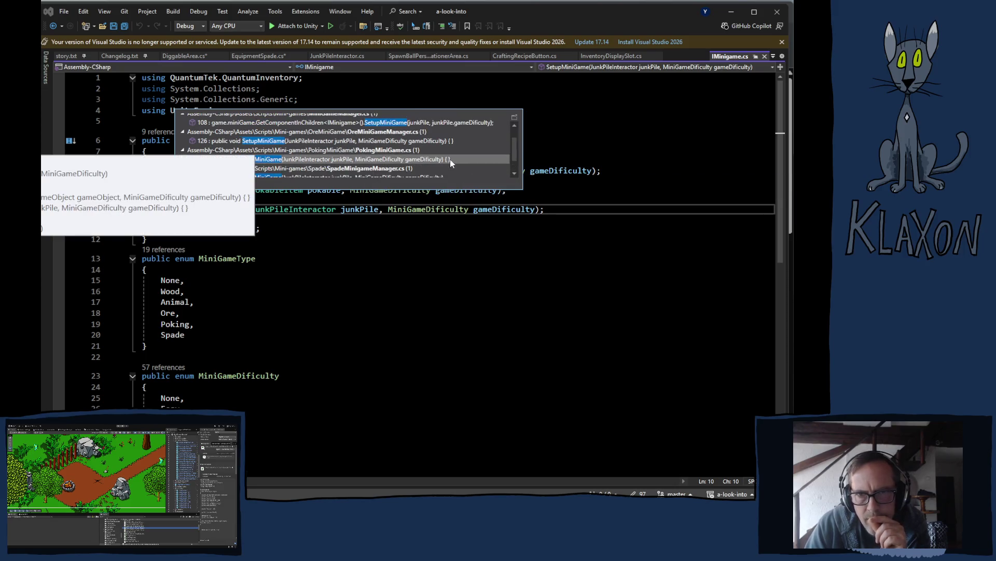
{"action": "scroll", "coordinate": [469, 150], "scroll_direction": "up", "scroll_amount": 1}
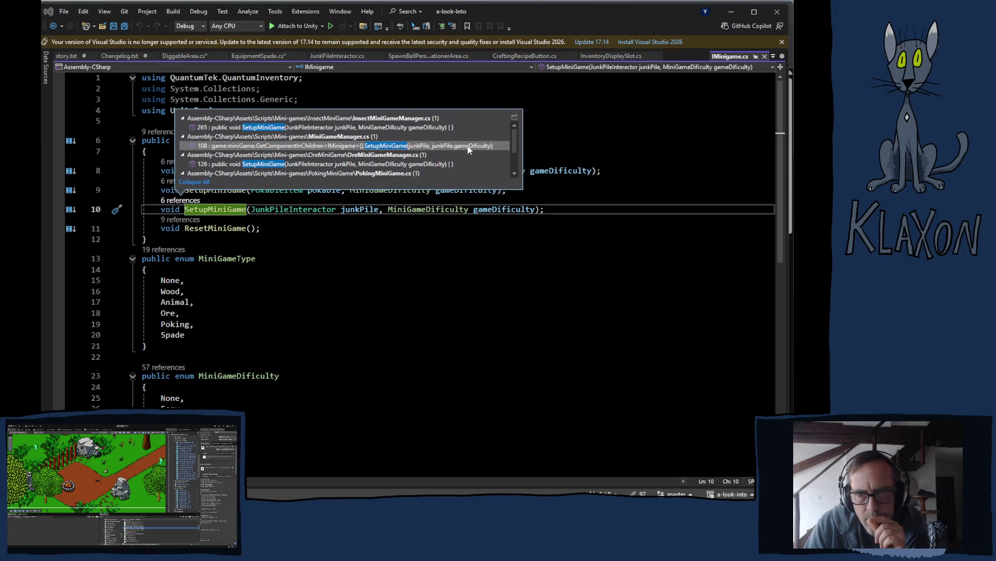
{"action": "mouse_move", "coordinate": [468, 150]}
{"action": "scroll", "coordinate": [452, 147], "scroll_direction": "down", "scroll_amount": 2}
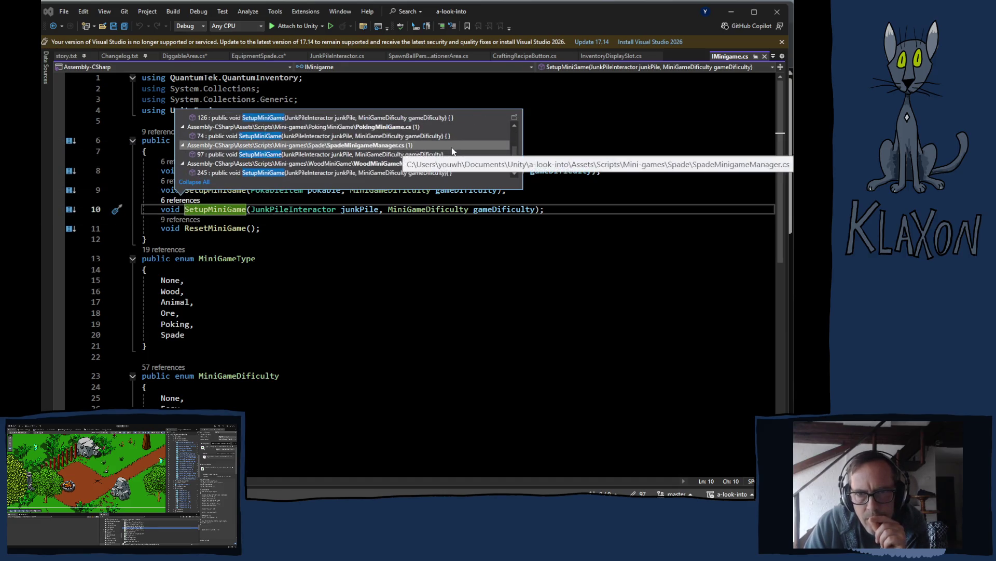
{"action": "left_click", "coordinate": [579, 111]}
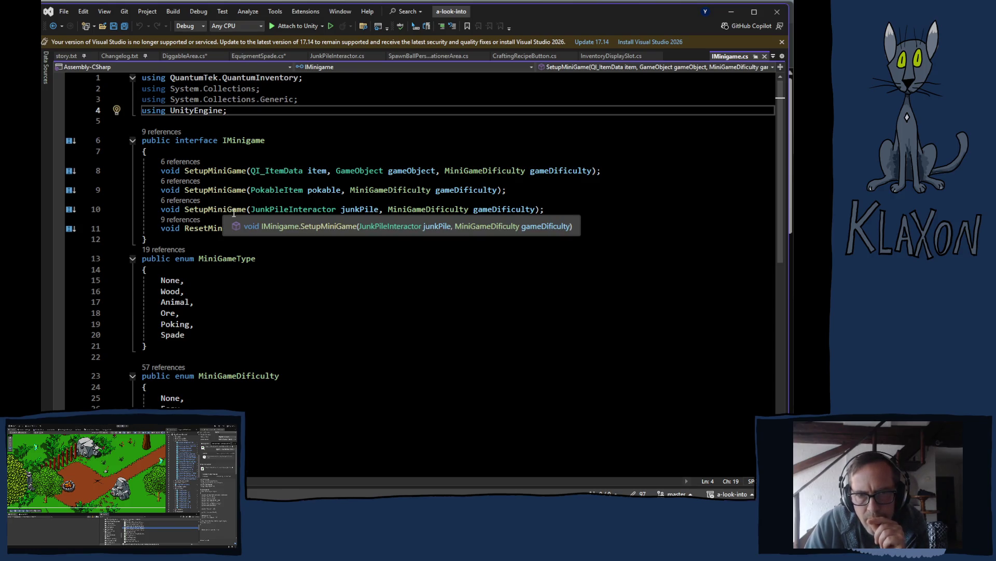
{"action": "left_click", "coordinate": [195, 201]}
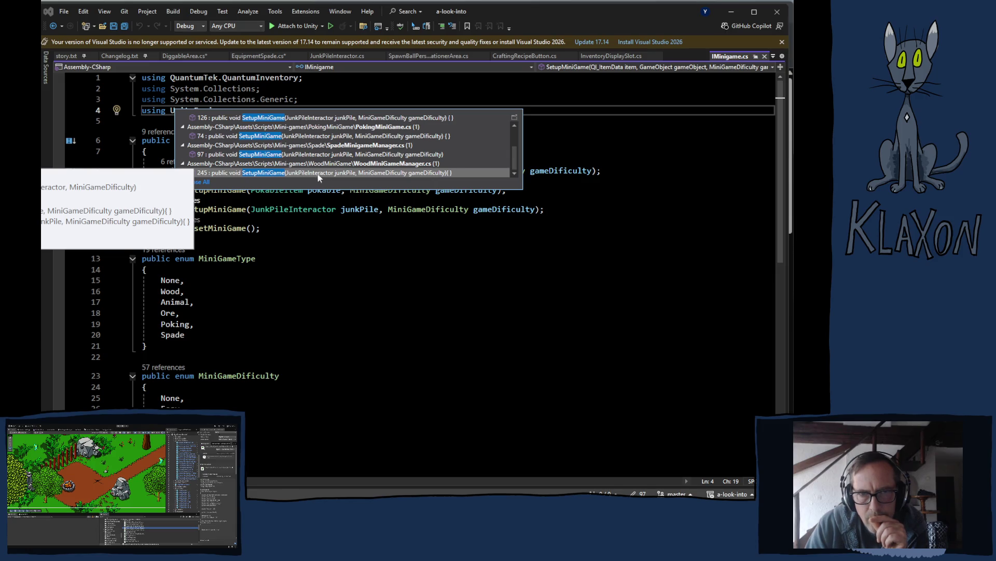
{"action": "scroll", "coordinate": [306, 154], "scroll_direction": "up", "scroll_amount": 2}
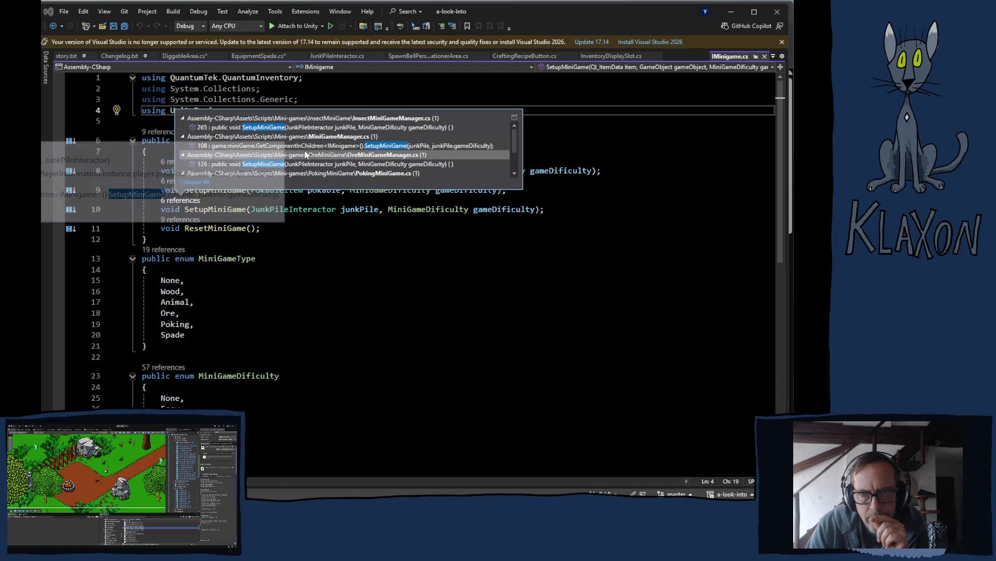
{"action": "left_click", "coordinate": [450, 281]}
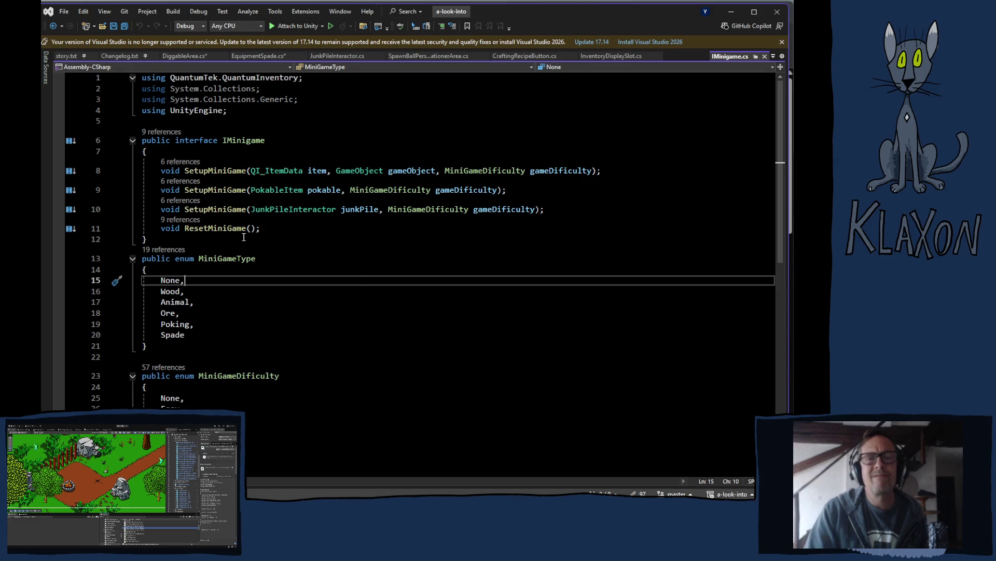
Step: Open the SetupMiniGame implementation in SpadeMinigameManager.cs from the references list
{"action": "left_click", "coordinate": [179, 201]}
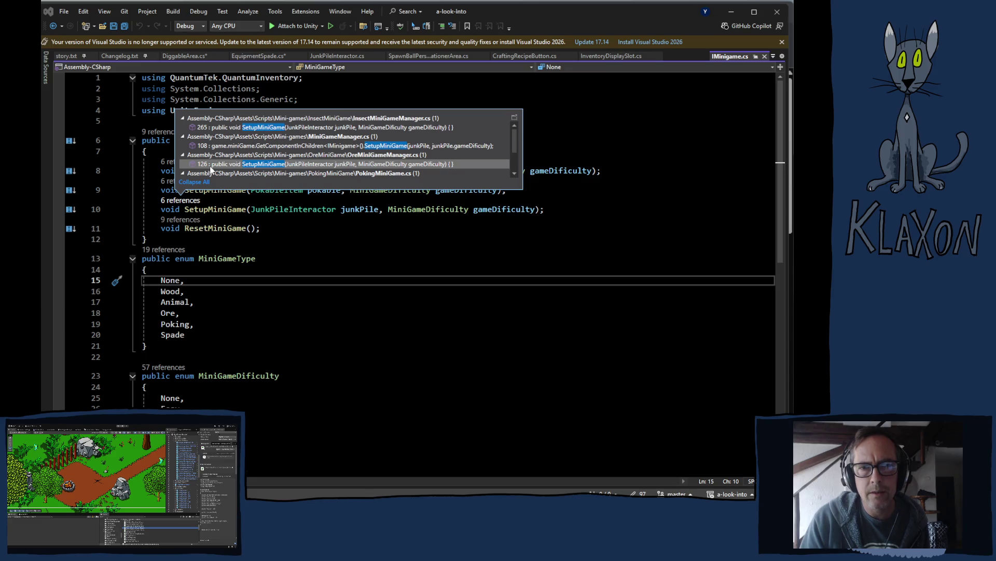
{"action": "scroll", "coordinate": [370, 162], "scroll_direction": "down", "scroll_amount": 1}
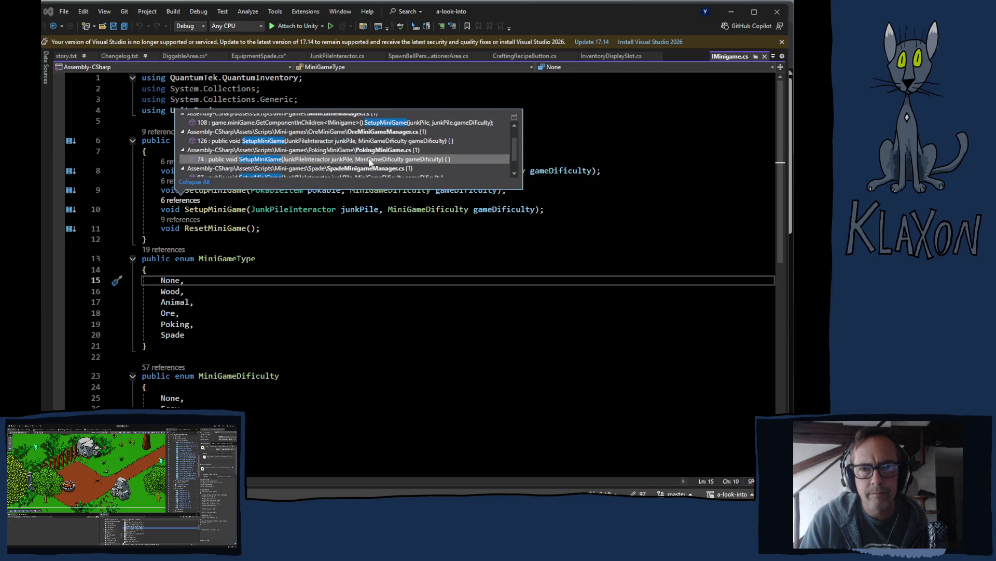
{"action": "scroll", "coordinate": [370, 163], "scroll_direction": "down", "scroll_amount": 2}
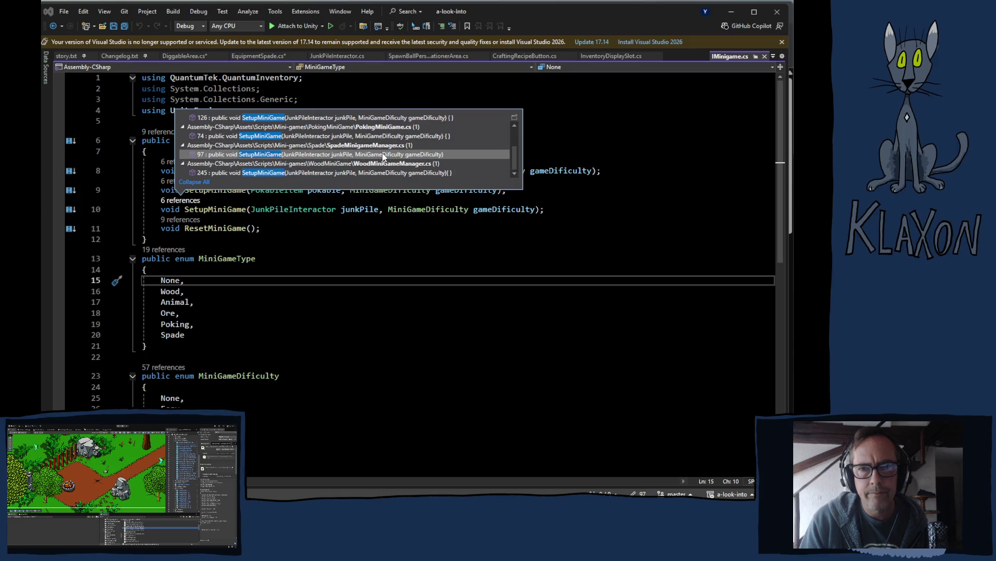
{"action": "double_click", "coordinate": [299, 154]}
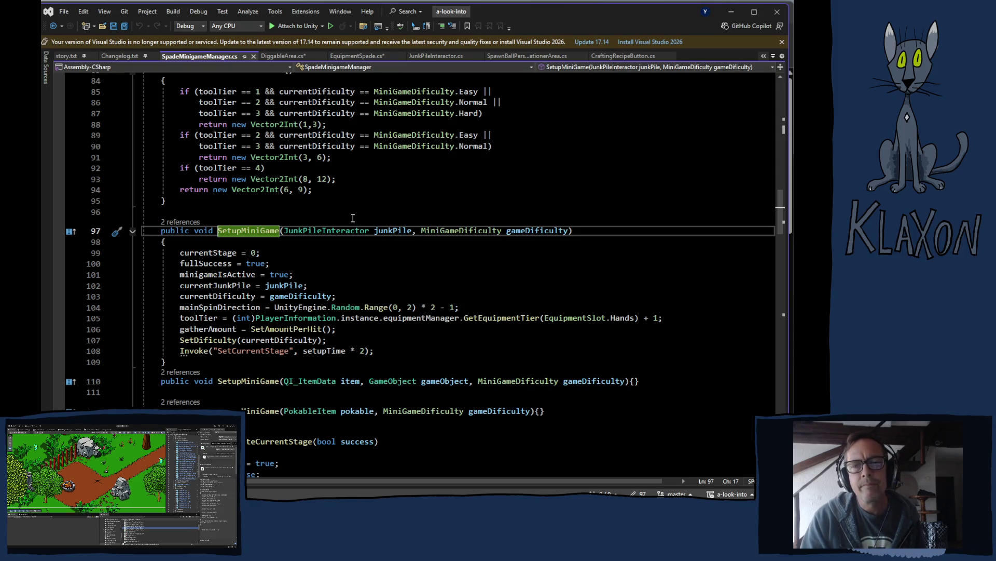
Step: Highlight the junkPile parameter's uses in SpadeMinigameManager, then switch to JunkPileInteractor.cs
{"action": "left_click", "coordinate": [400, 231]}
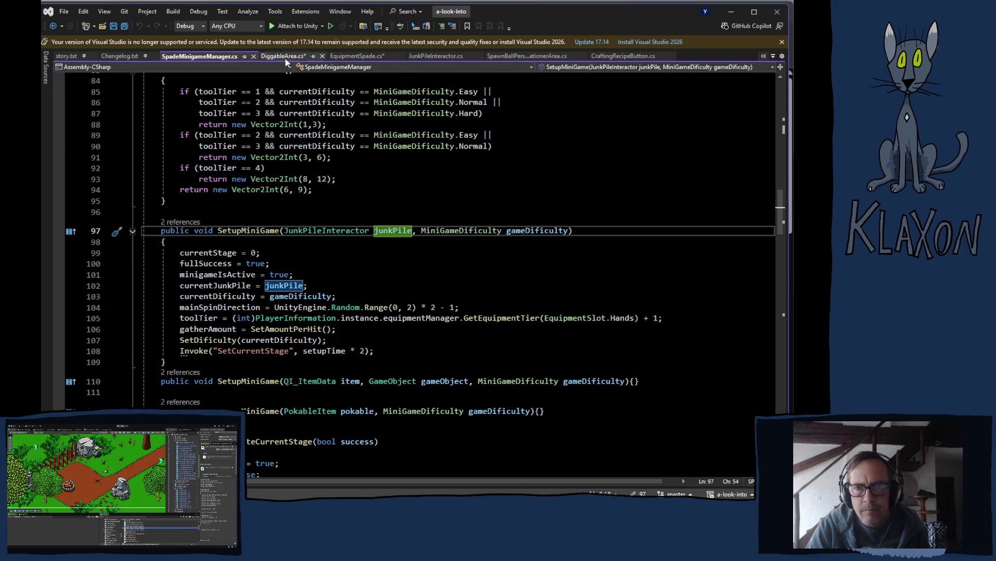
{"action": "left_click", "coordinate": [436, 56]}
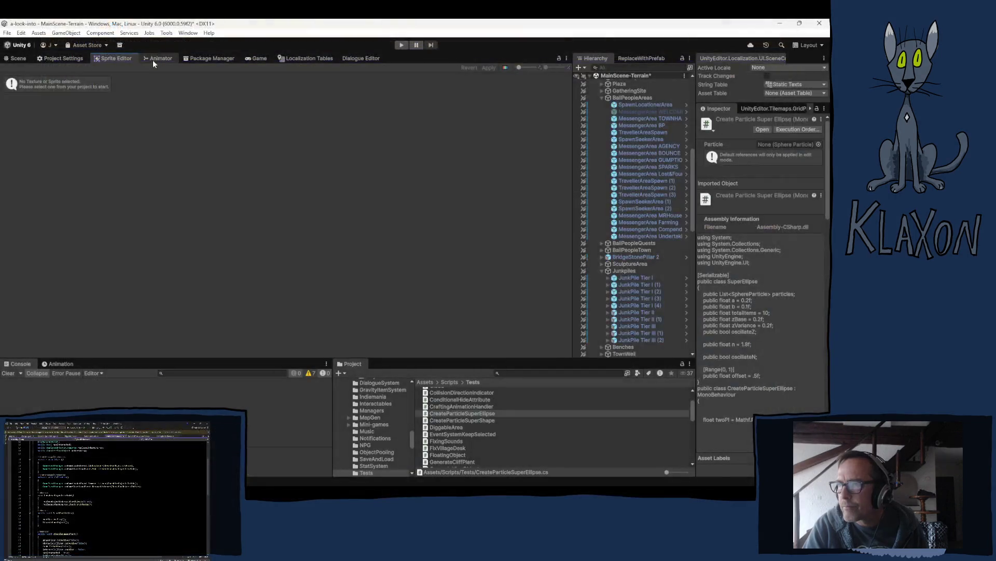
Step: Show the Scene view and select JunkPile Tier I in the Hierarchy
{"action": "left_click", "coordinate": [152, 60]}
{"action": "left_click", "coordinate": [76, 62]}
{"action": "left_click", "coordinate": [18, 58]}
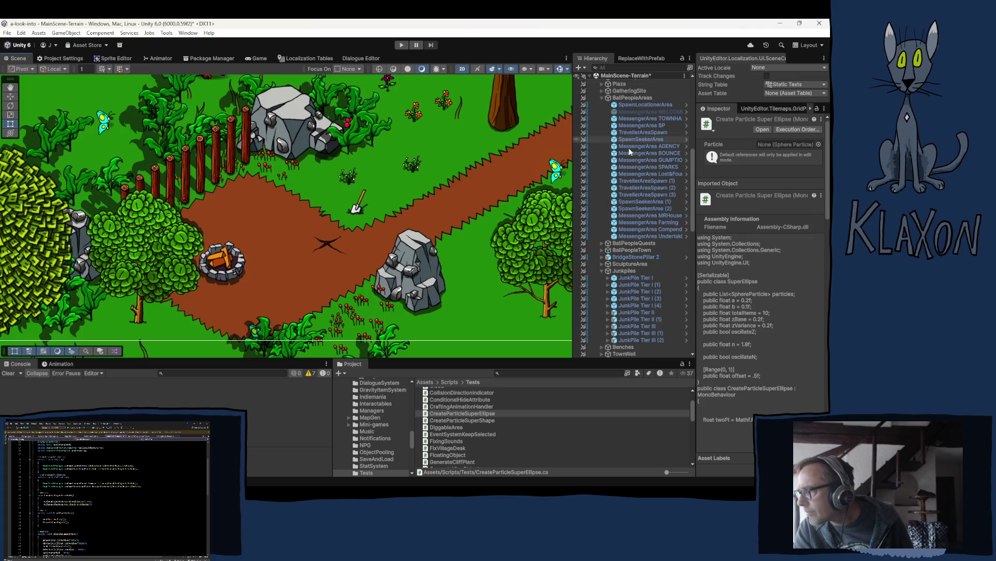
{"action": "left_click", "coordinate": [640, 277]}
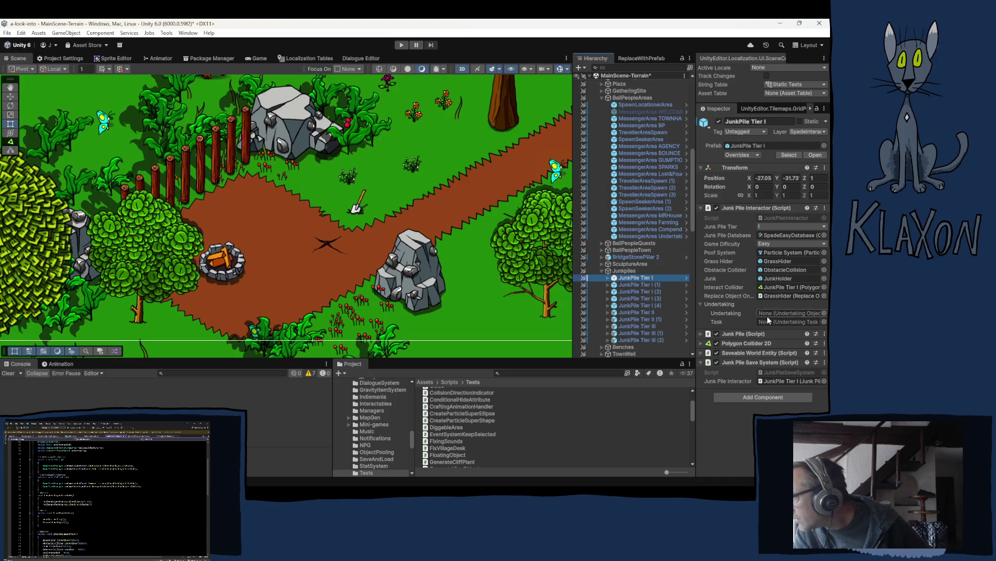
Step: Expand and collapse the Undertaking, Junk Pile, Polygon Collider 2D and Saveable World Entity sections
{"action": "left_click", "coordinate": [713, 303]}
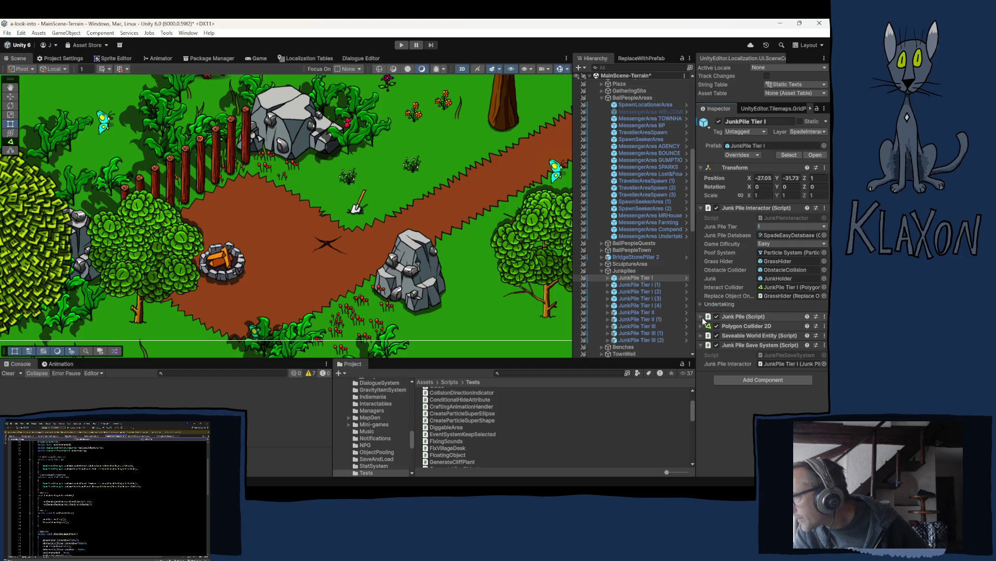
{"action": "left_click", "coordinate": [701, 316]}
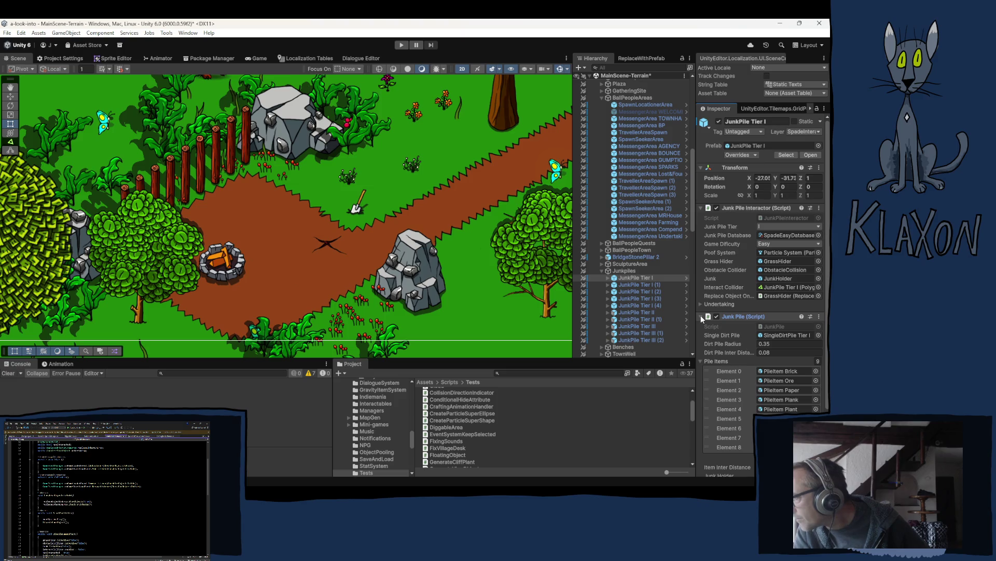
{"action": "left_click", "coordinate": [714, 361]}
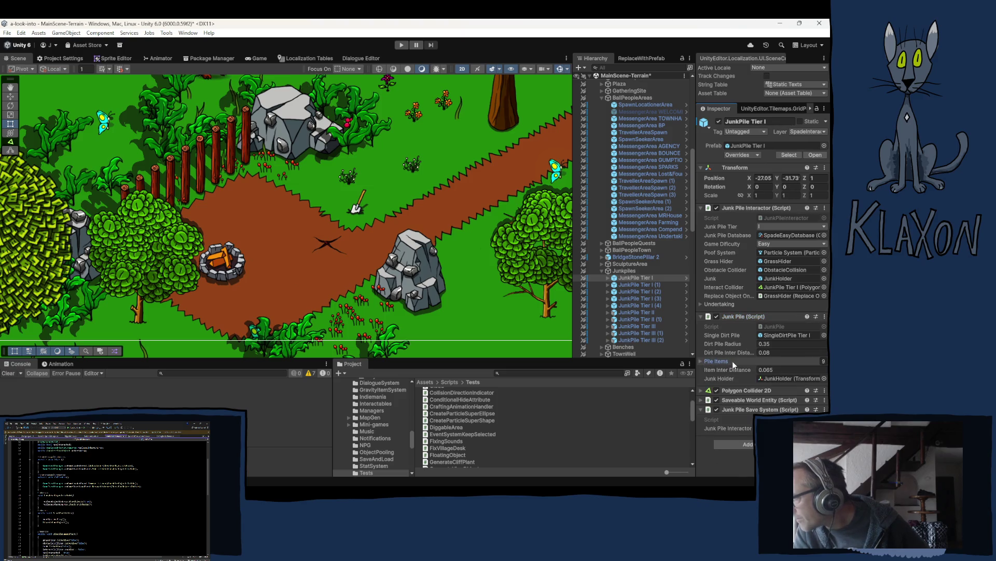
{"action": "left_click", "coordinate": [701, 316]}
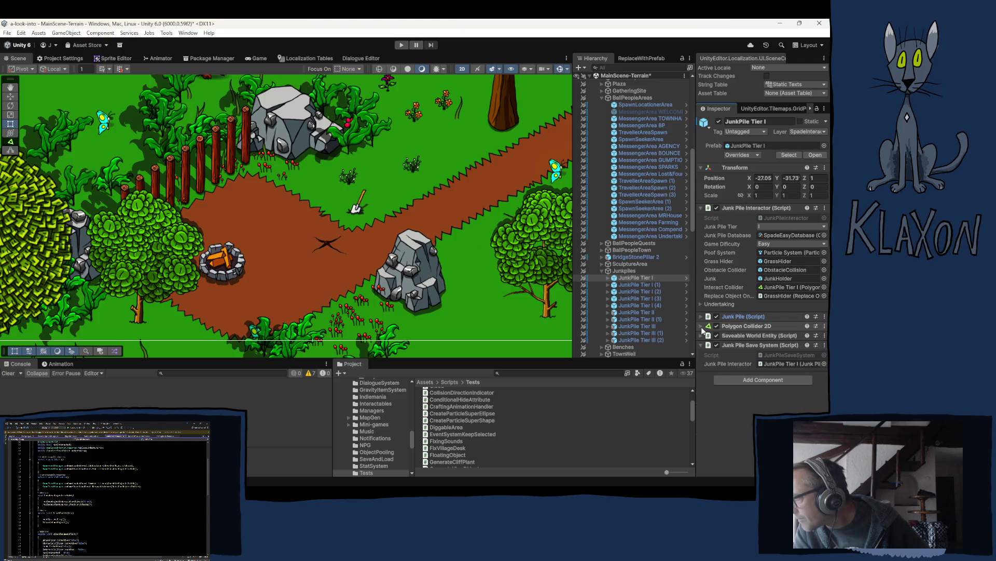
{"action": "left_click", "coordinate": [700, 326]}
{"action": "left_click", "coordinate": [700, 325]}
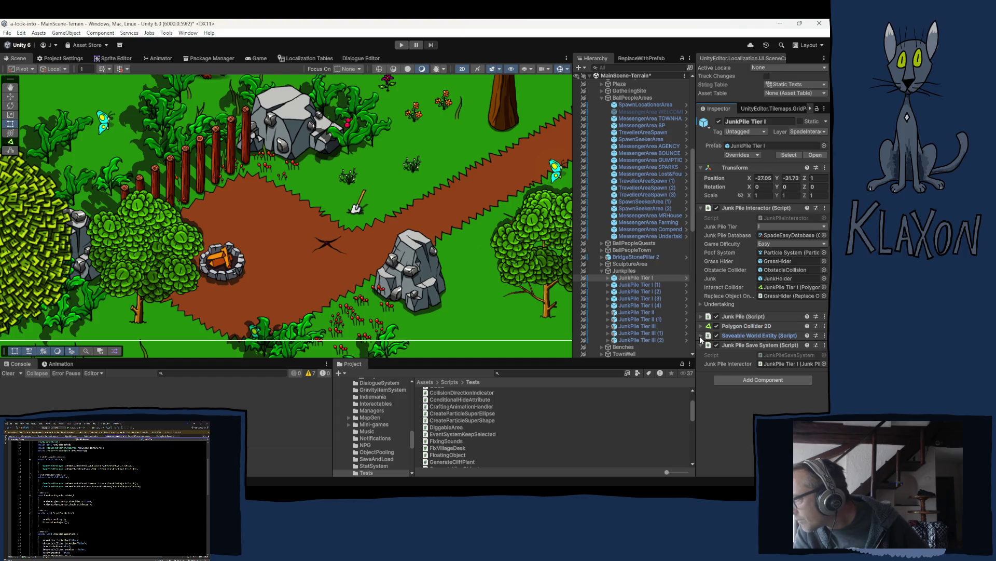
{"action": "left_click", "coordinate": [700, 335]}
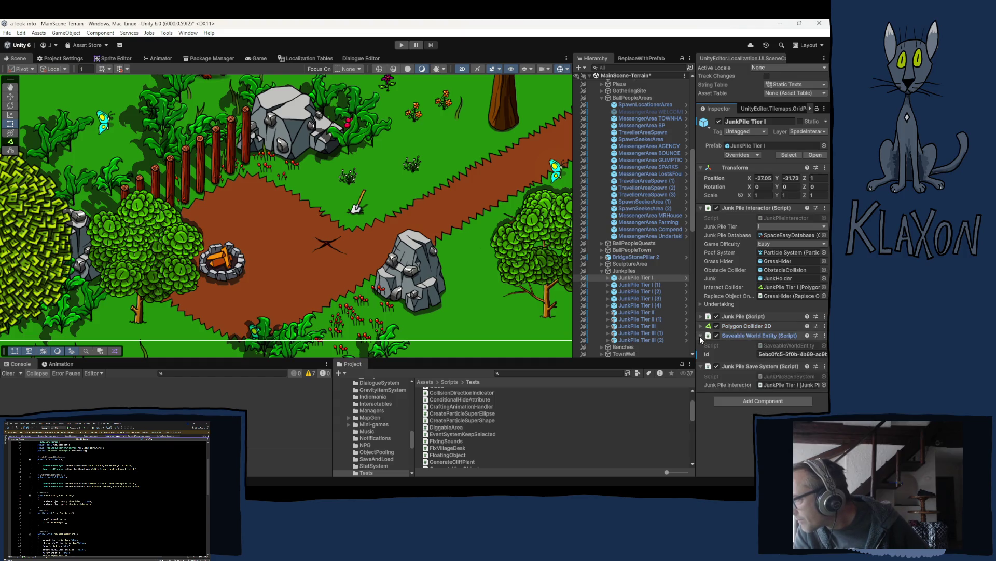
{"action": "left_click", "coordinate": [699, 335]}
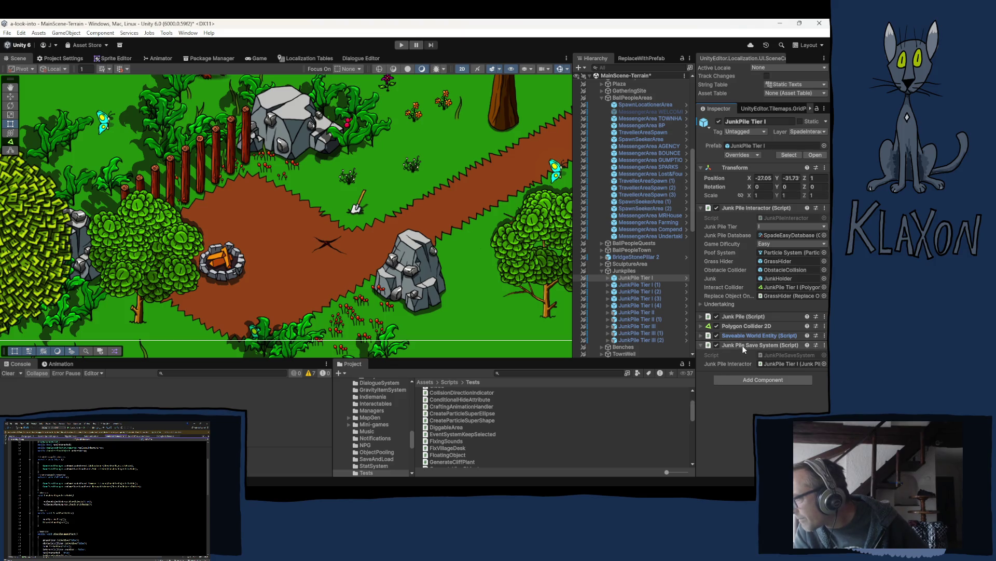
Step: Locate the JunkPileSaveSystem script in the Project panel and open it in Visual Studio
{"action": "left_click", "coordinate": [778, 363]}
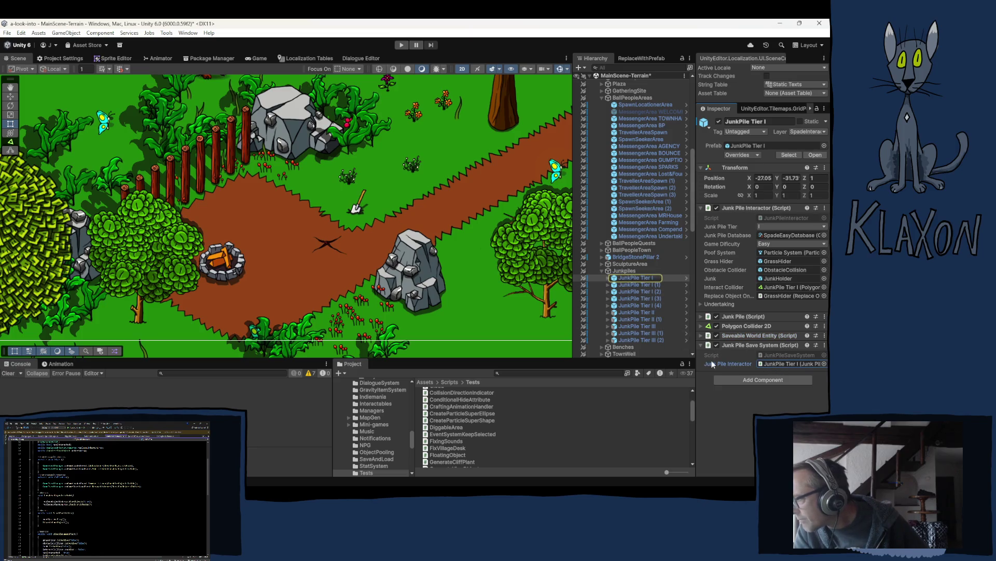
{"action": "left_click", "coordinate": [782, 354]}
{"action": "double_click", "coordinate": [781, 353]}
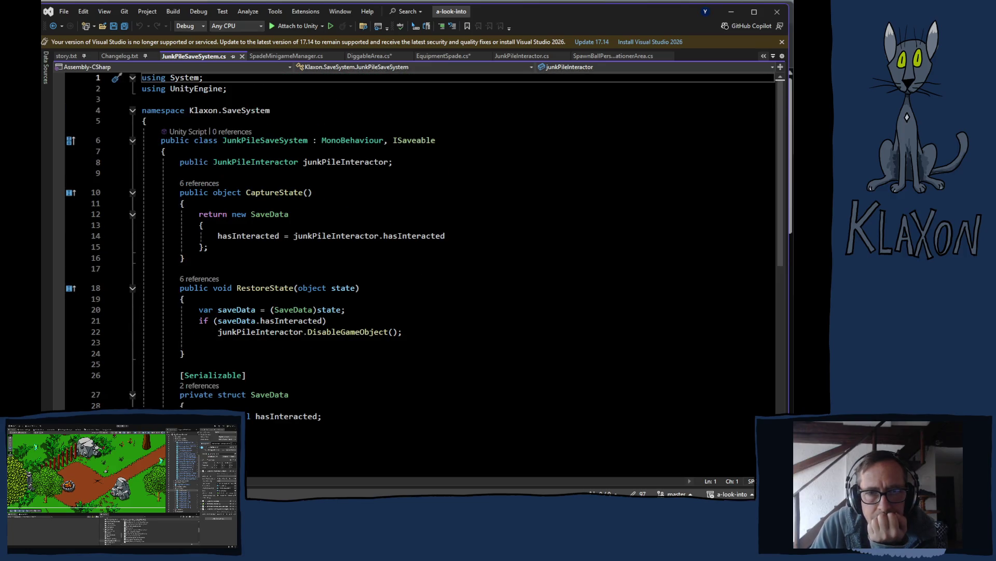
Step: Close the DiggableArea.cs tab, answering the save prompt, and return to Unity's Junk Pile Tier I components
{"action": "left_click", "coordinate": [373, 57]}
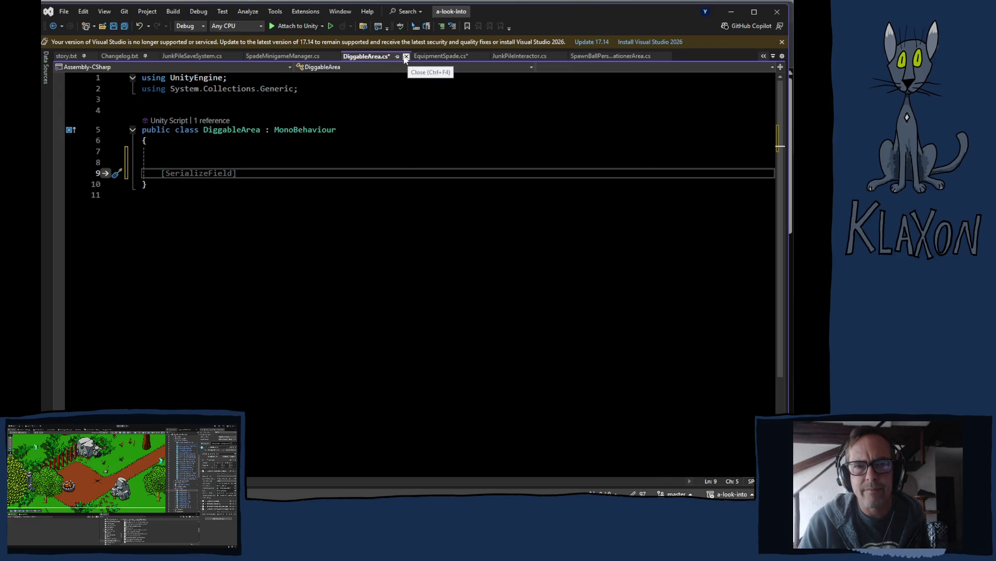
{"action": "left_click", "coordinate": [406, 57]}
{"action": "left_click", "coordinate": [422, 306]}
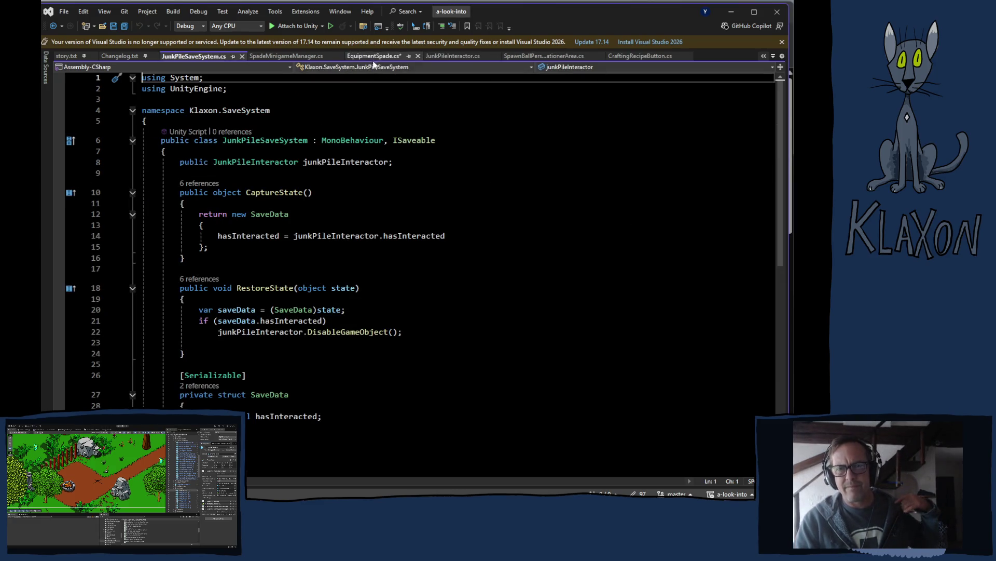
{"action": "key", "text": "alt+Tab"}
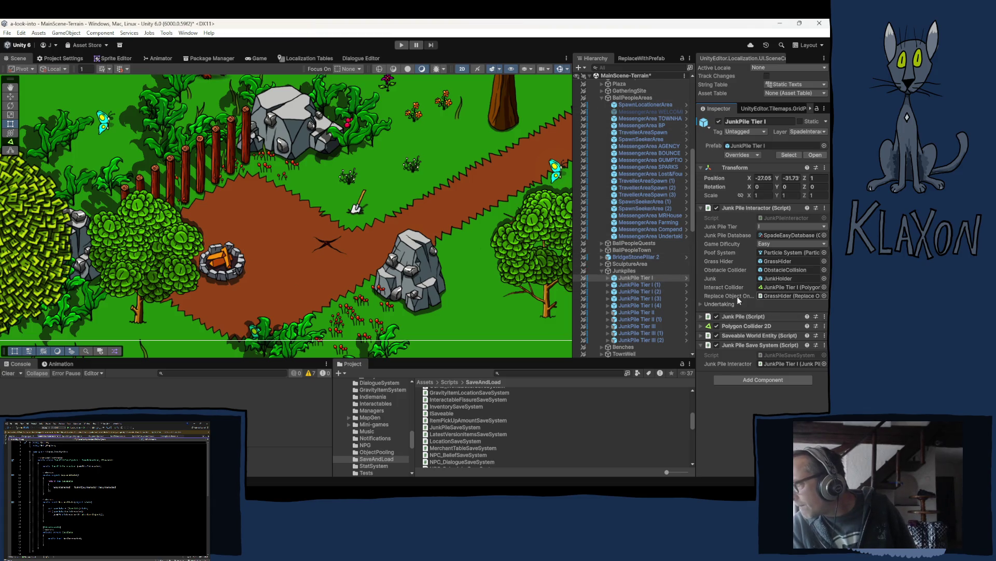
{"action": "right_click", "coordinate": [740, 207]}
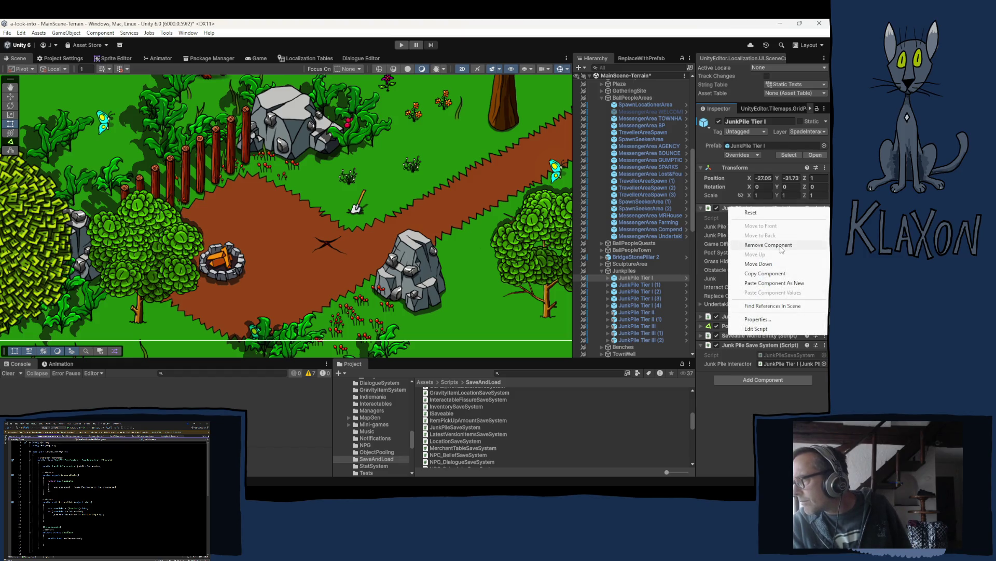
{"action": "left_click", "coordinate": [752, 273]}
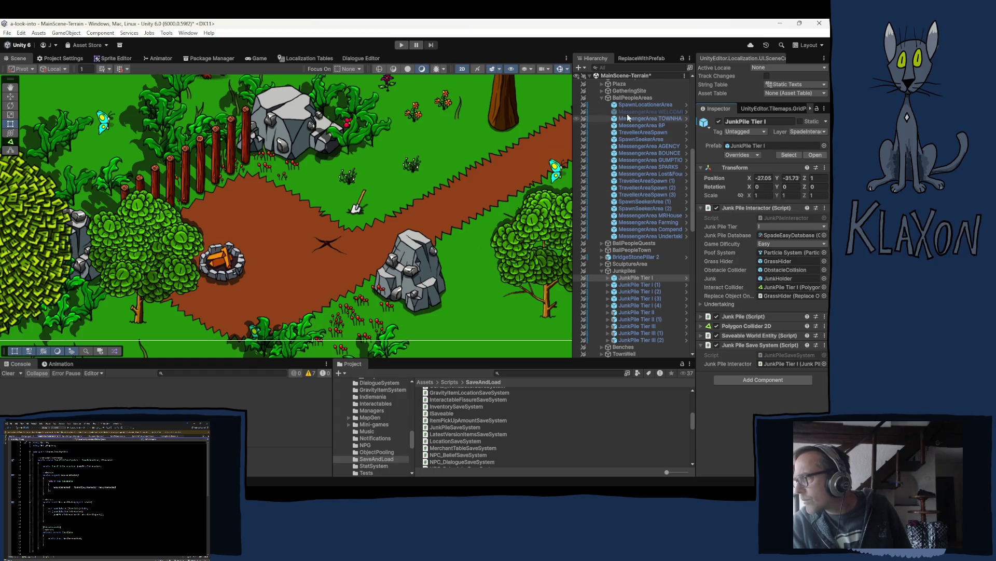